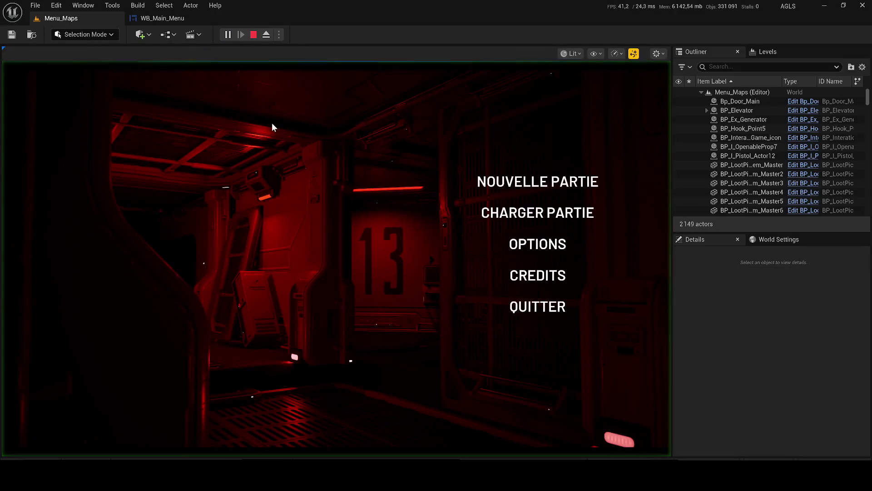
- Play-test a new game: pause, resume, pause again, reveal the Quitter choices, then stop
click(485, 185)
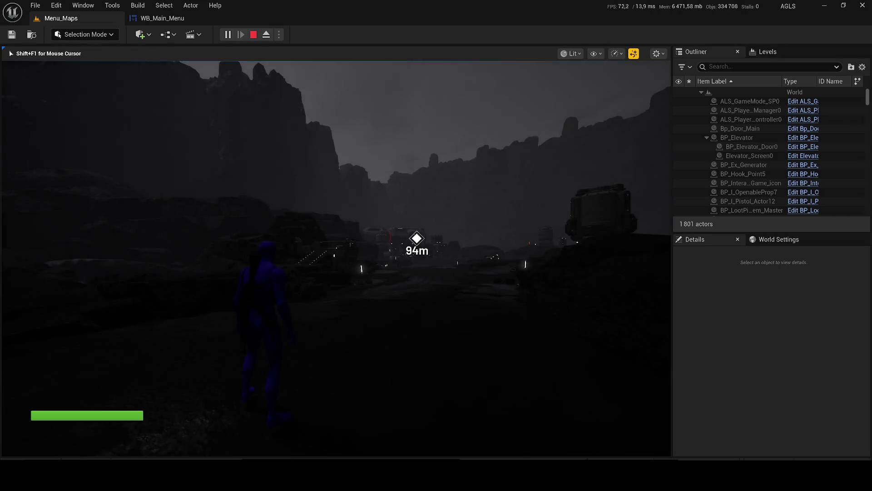
key(Escape)
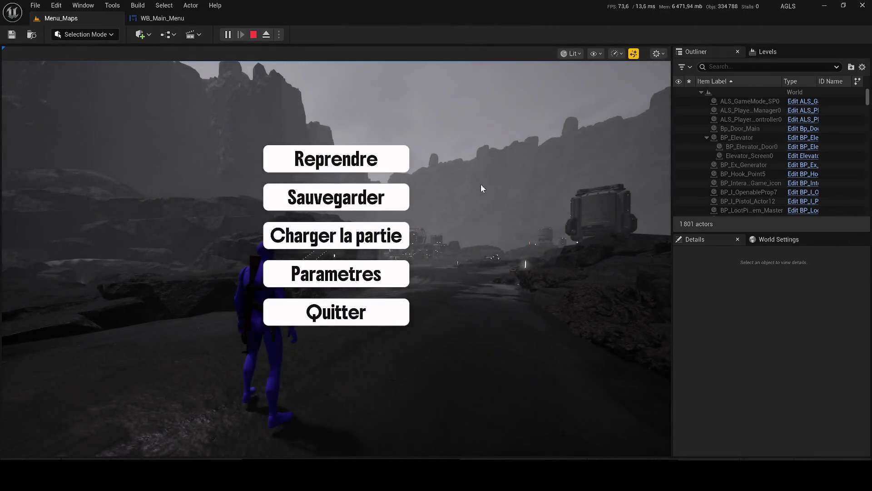
click(383, 155)
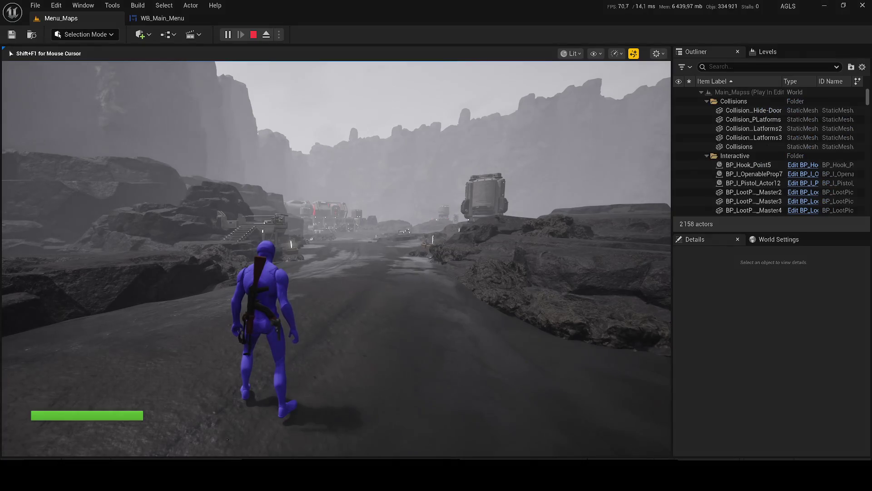
key(Escape)
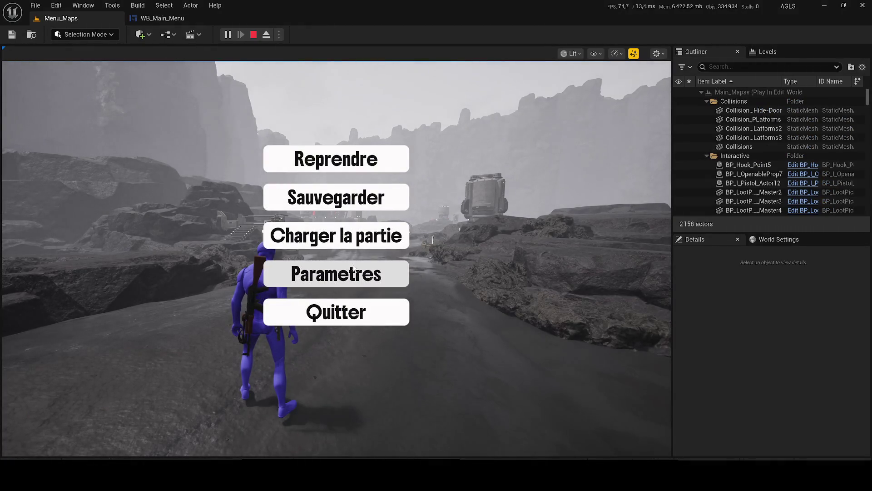
click(344, 311)
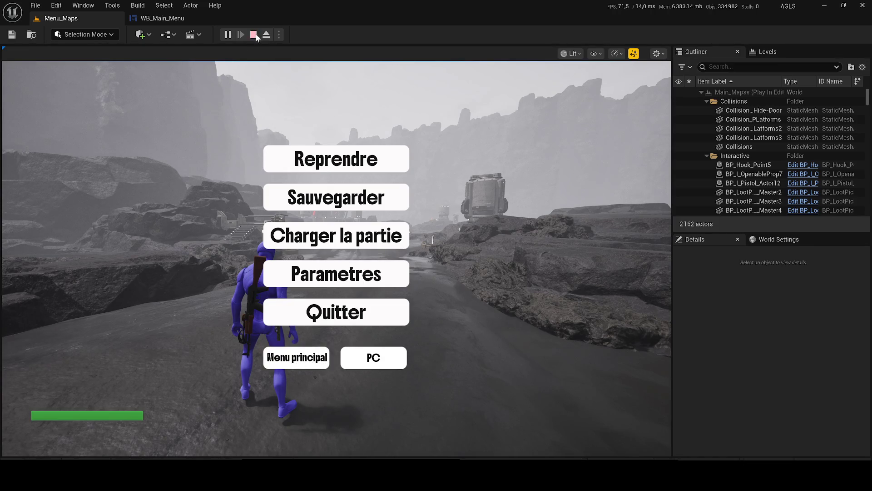
click(255, 35)
key(ctrl+space)
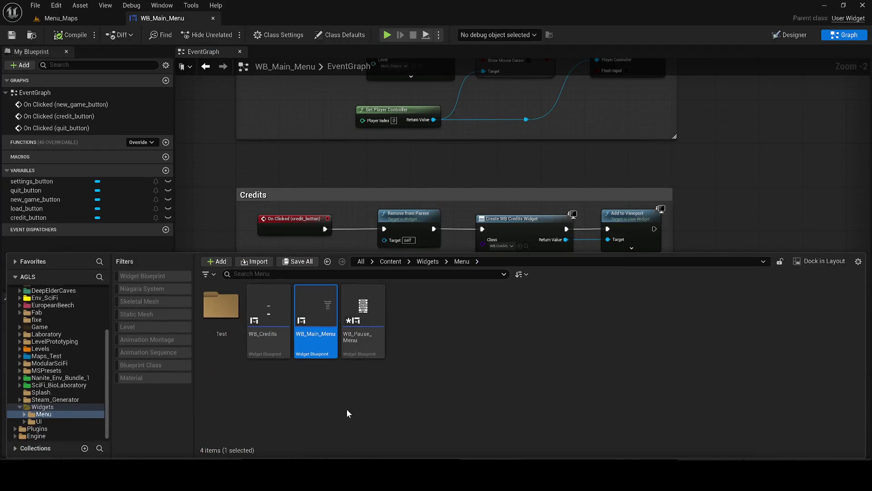
- Open WB_Pause_Menu's event graph at the main_menu_button On Clicked event
double_click(363, 318)
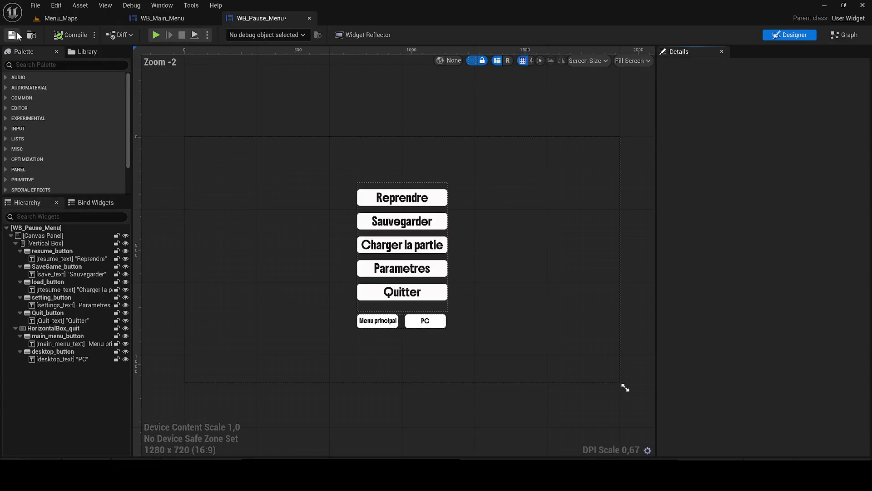
click(846, 40)
scroll(424, 122, down, 3)
scroll(393, 189, up, 2)
scroll(393, 188, up, 1)
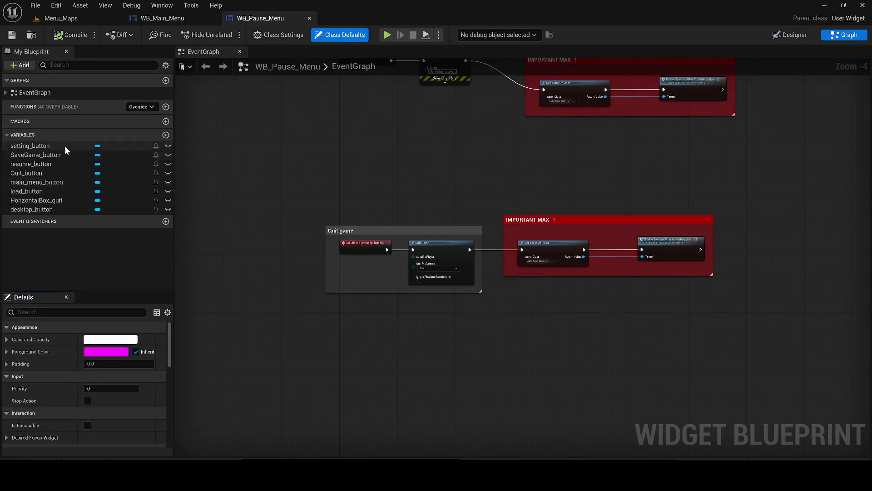
click(65, 182)
scroll(91, 373, down, 5)
click(96, 390)
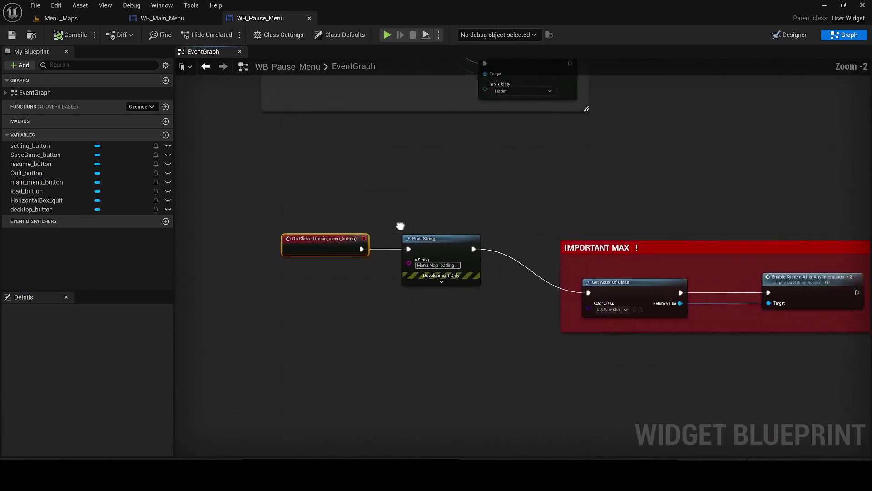
- Delete the Print String, Delay and IMPORTANT MAX group following On Clicked (main_menu_button)
drag(302, 235, 236, 236)
drag(427, 310, 409, 251)
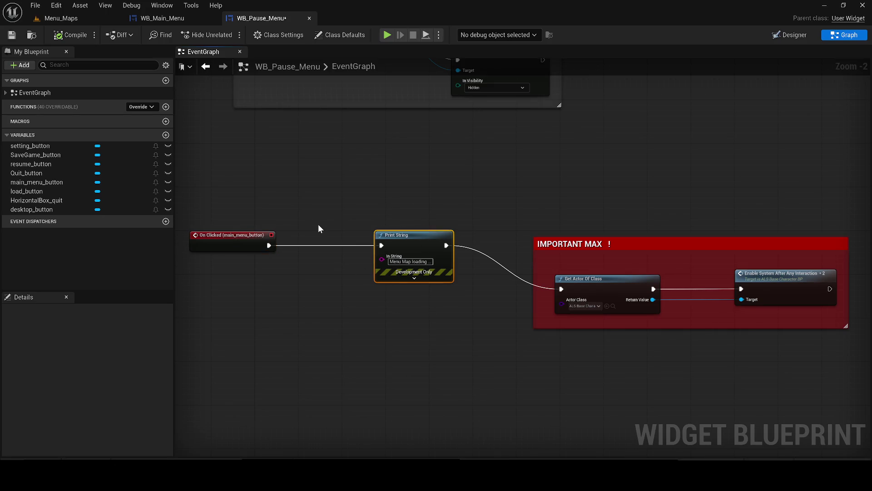
key(Delete)
drag(588, 241, 661, 213)
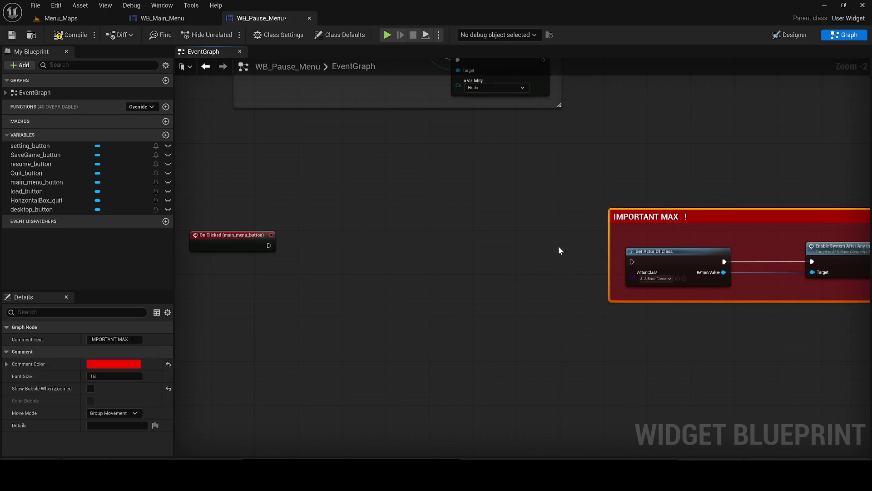
click(495, 266)
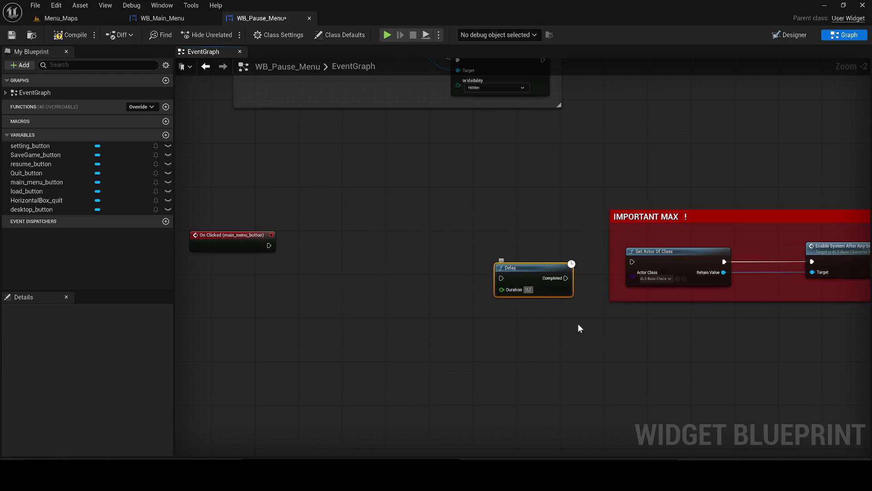
text(5)
key(Return)
drag(566, 278, 640, 267)
click(535, 291)
drag(850, 345, 399, 203)
key(Delete)
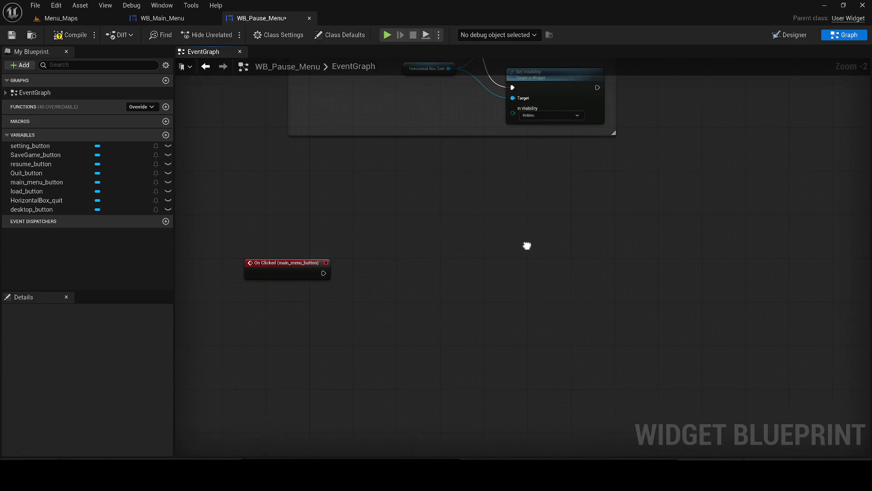
drag(283, 267, 301, 266)
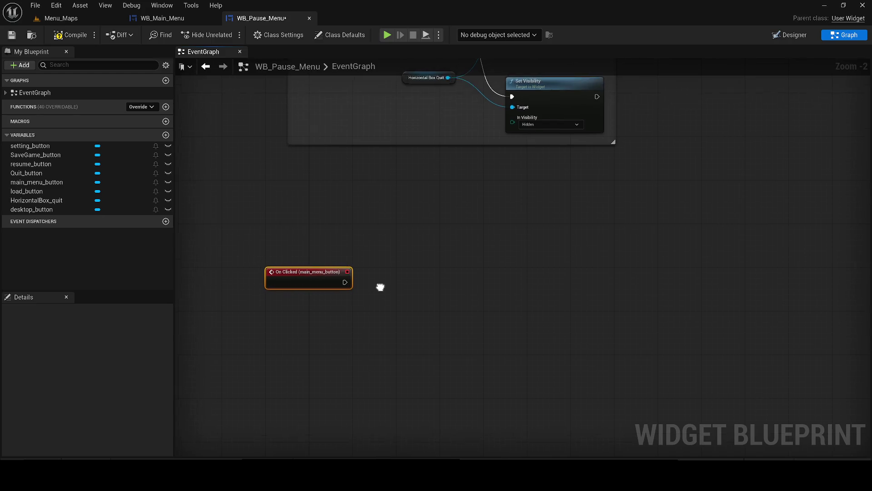
scroll(380, 287, up, 2)
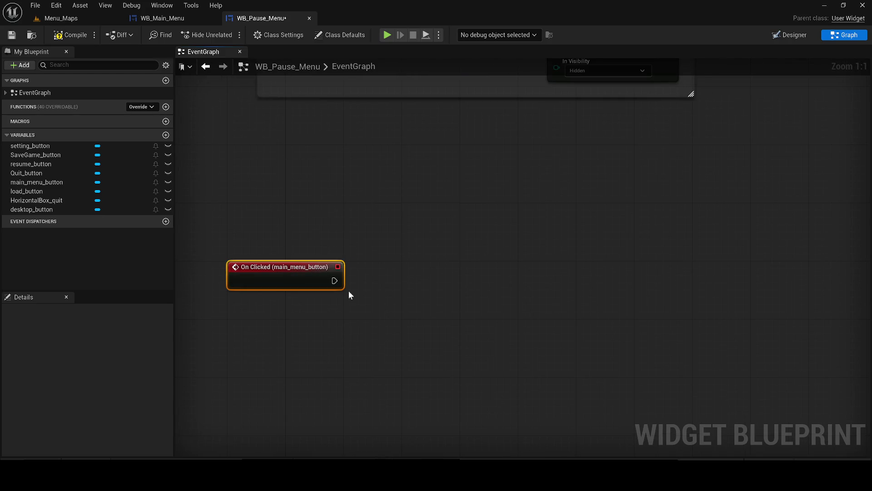
- Chain Remove from Parent and a Create Widget node after the main_menu_button click
drag(334, 280, 410, 276)
text(remove from parent)
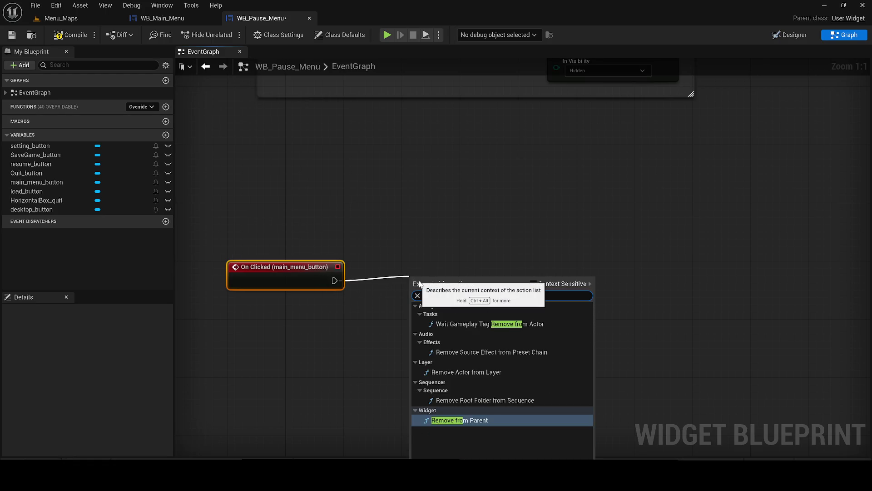
key(Return)
mouse_move(418, 281)
mouse_down()
mouse_move(362, 258)
mouse_move(508, 279)
mouse_up()
text(create s)
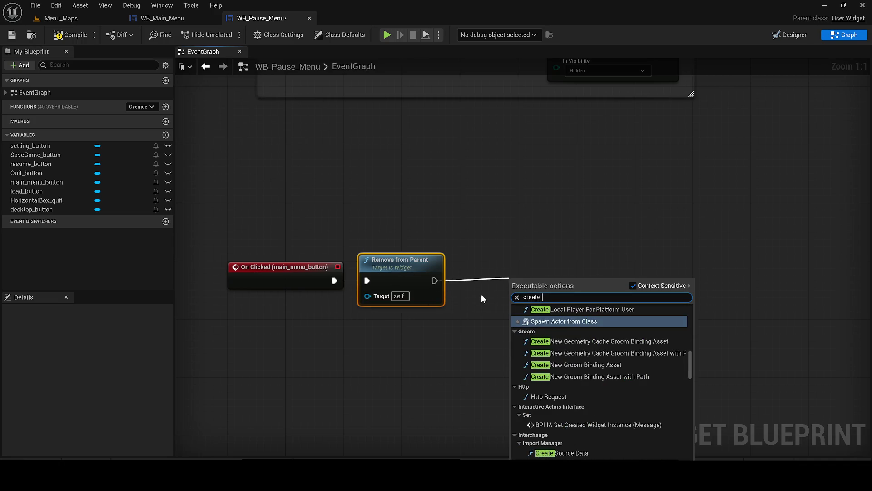
key(BackSpace)
text(widget)
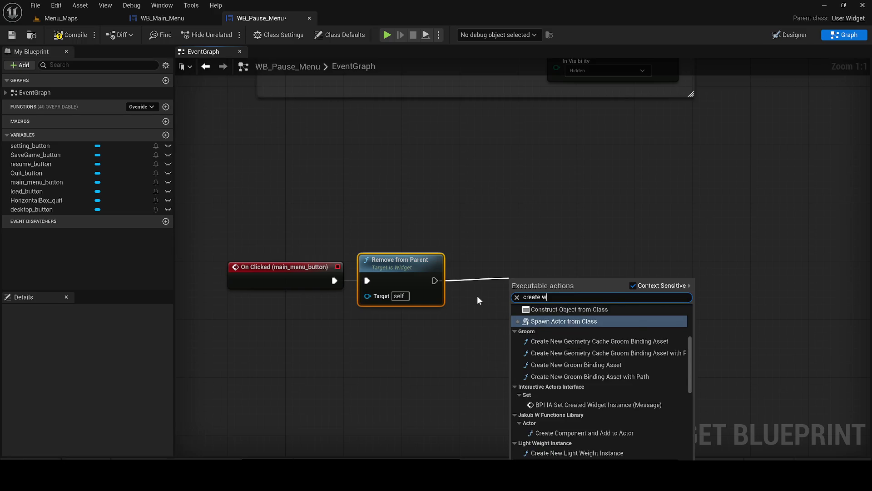
key(Return)
drag(531, 301, 532, 286)
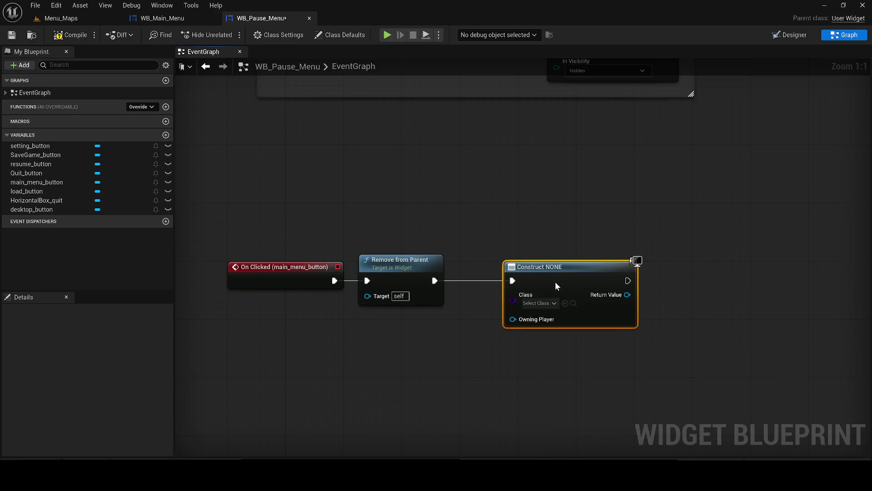
- Set Create Widget's class to WB_Main_Menu, add it to viewport, then compile and save
click(539, 303)
text(menu)
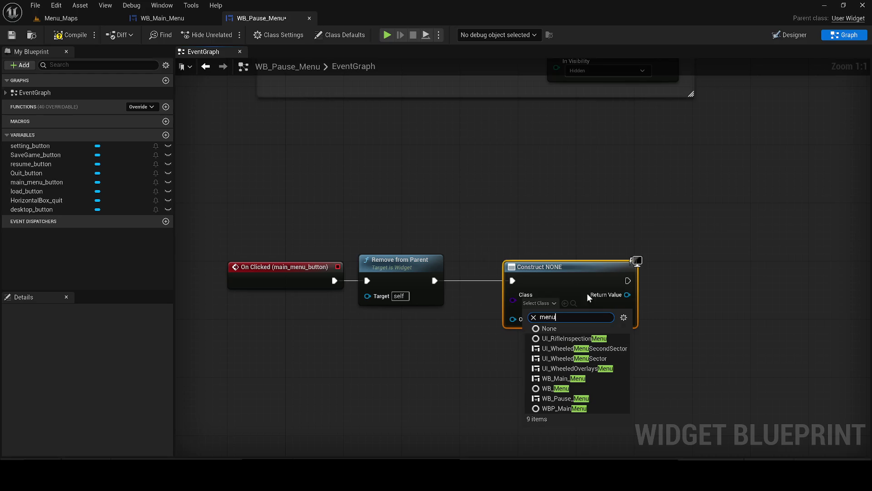
click(588, 382)
drag(633, 295, 678, 293)
text(addto)
key(Return)
drag(734, 297, 727, 268)
click(71, 35)
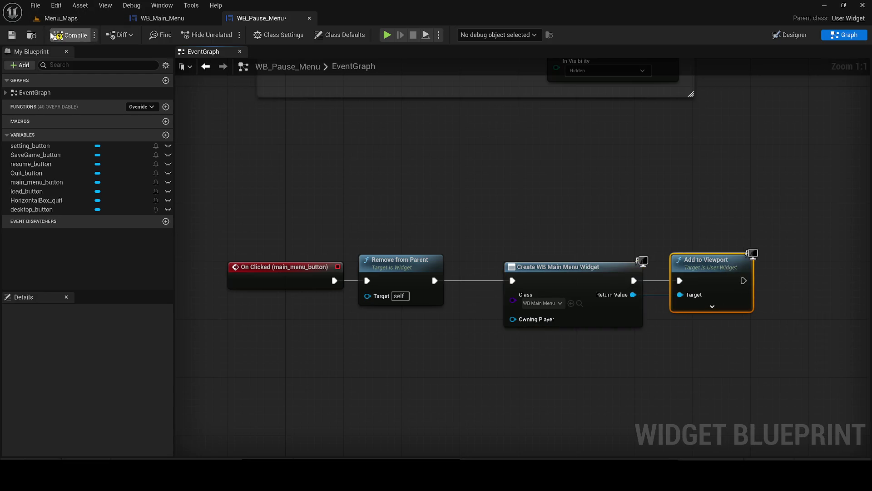
click(11, 35)
- In Designer, multi-select all menu labels: resume, save, load, settings, quit, main menu, desktop
click(783, 36)
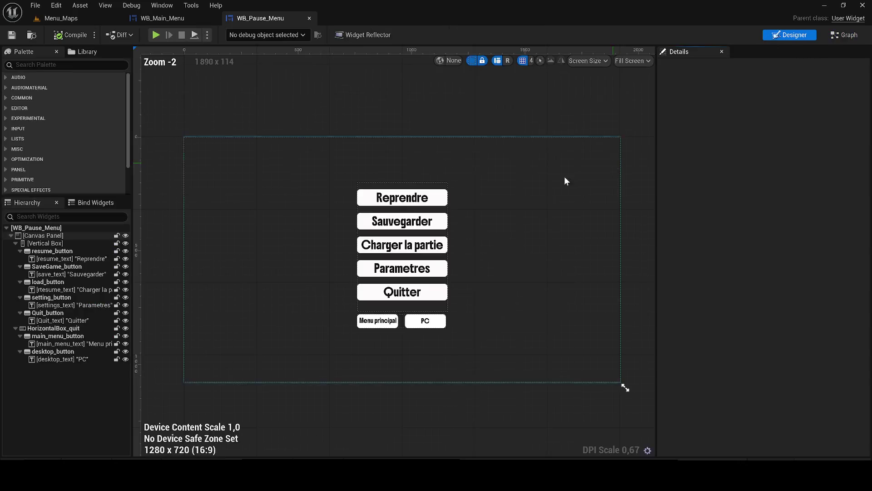
click(51, 252)
ctrl+click(51, 267)
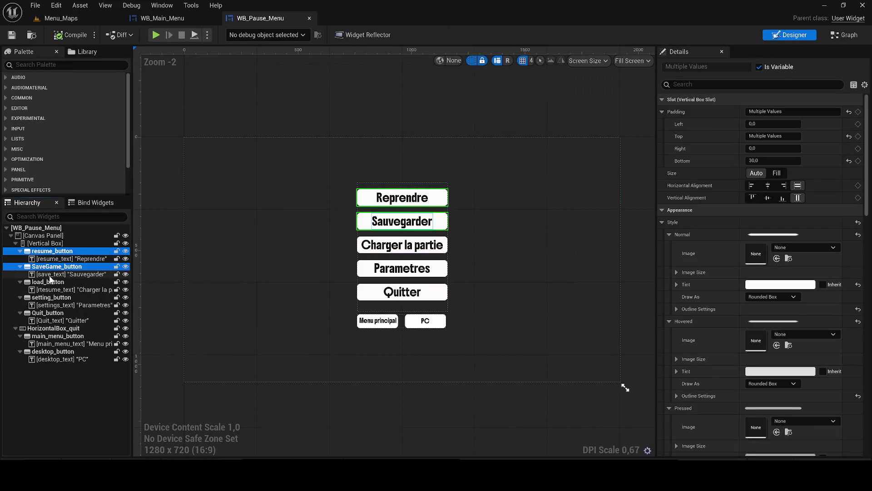
ctrl+click(48, 282)
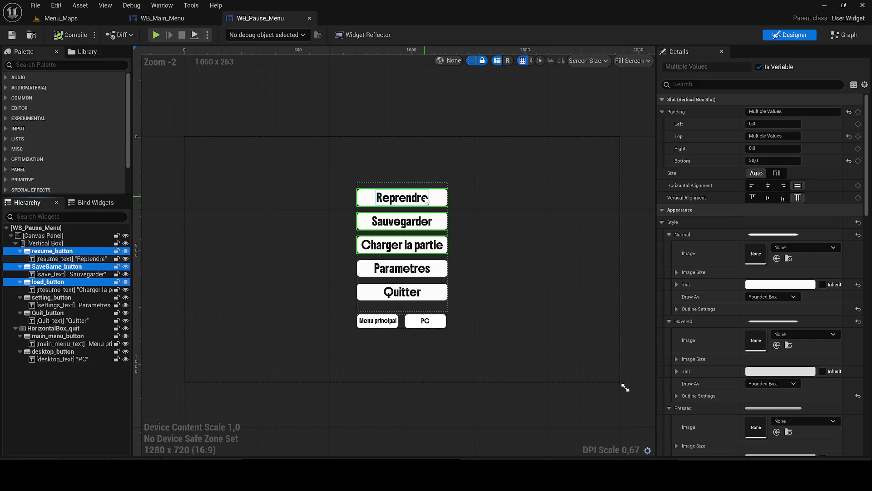
click(70, 259)
ctrl+click(66, 274)
ctrl+click(59, 290)
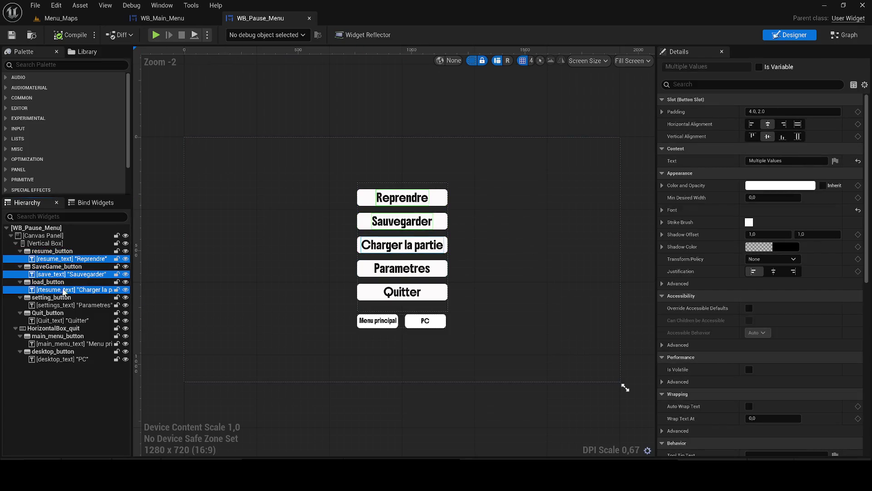
ctrl+click(59, 305)
ctrl+click(52, 321)
ctrl+click(58, 336)
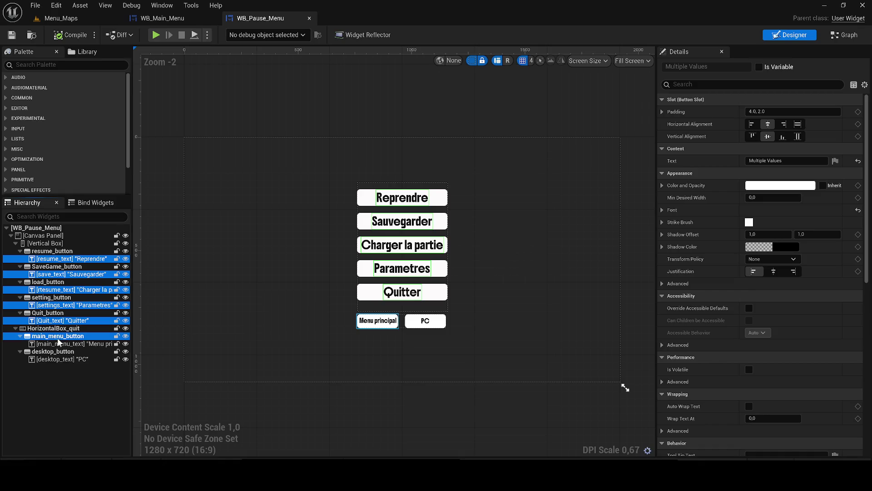
ctrl+click(56, 359)
ctrl+click(52, 344)
ctrl+click(51, 337)
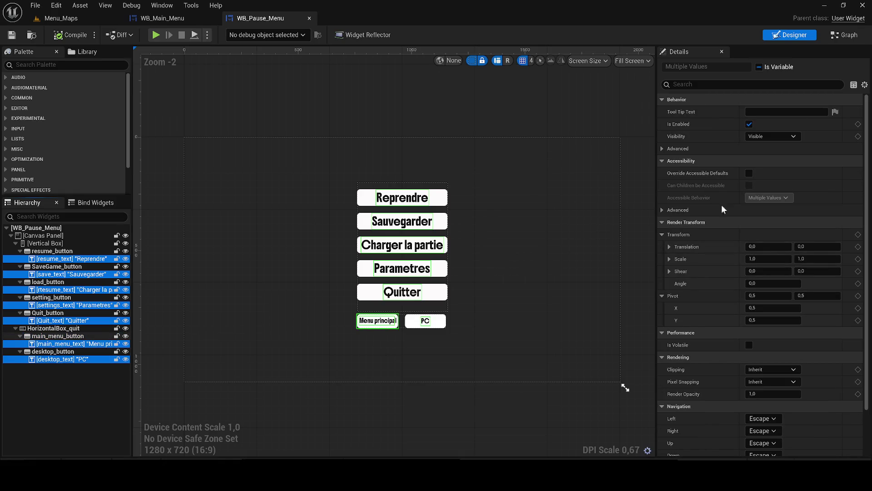
- Keep the labels' Color and Opacity white, then start selecting resume_button and SaveGame_button
click(795, 186)
mouse_move(721, 237)
mouse_down()
mouse_move(720, 325)
mouse_move(722, 210)
mouse_up()
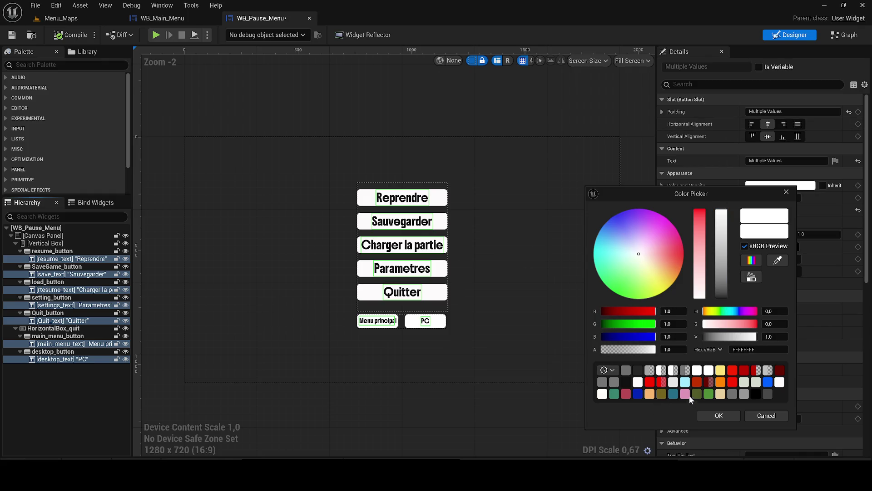
click(712, 414)
click(57, 262)
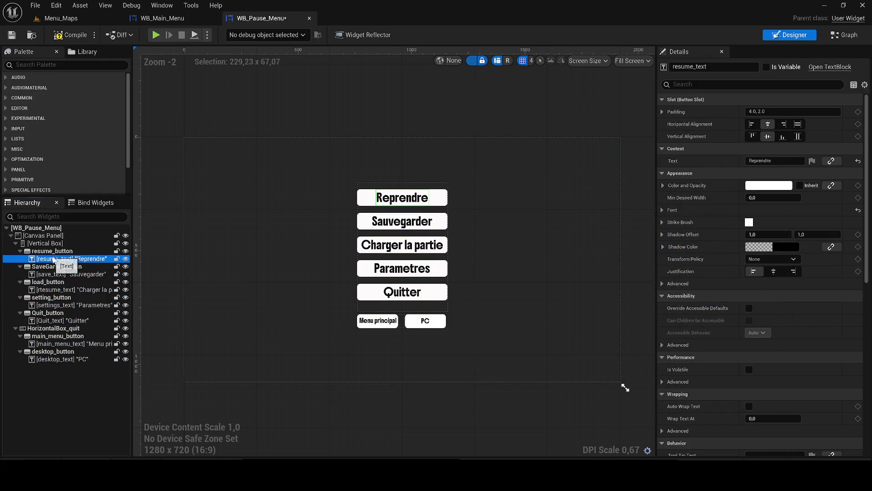
click(51, 251)
ctrl+click(52, 266)
- Add load, setting, Quit, main_menu and desktop buttons to the selection and tint them black
ctrl+click(49, 282)
ctrl+click(48, 298)
ctrl+click(46, 313)
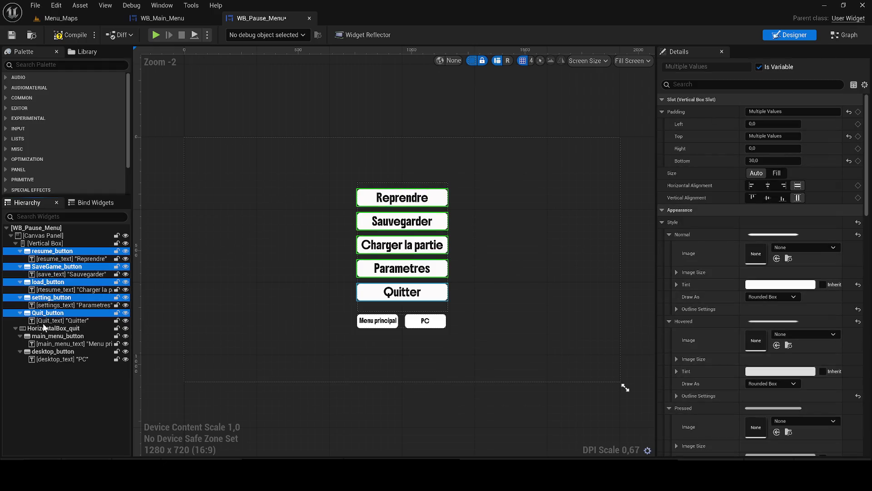
ctrl+click(42, 336)
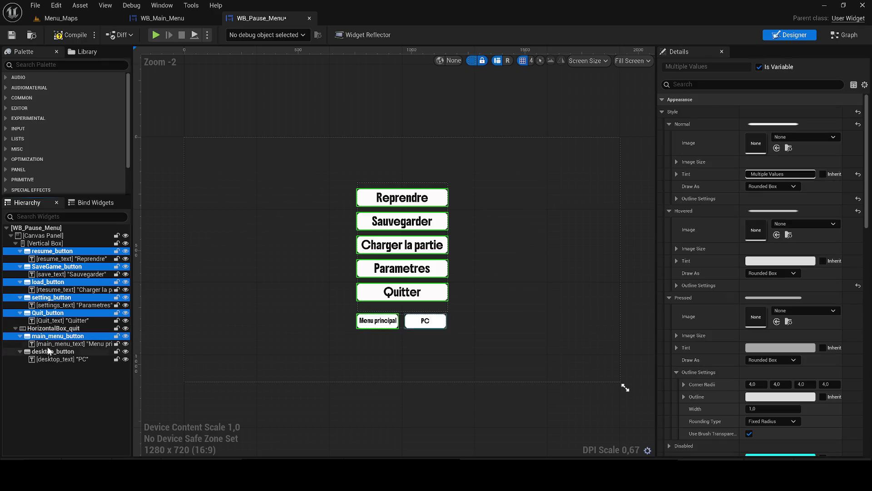
ctrl+click(52, 352)
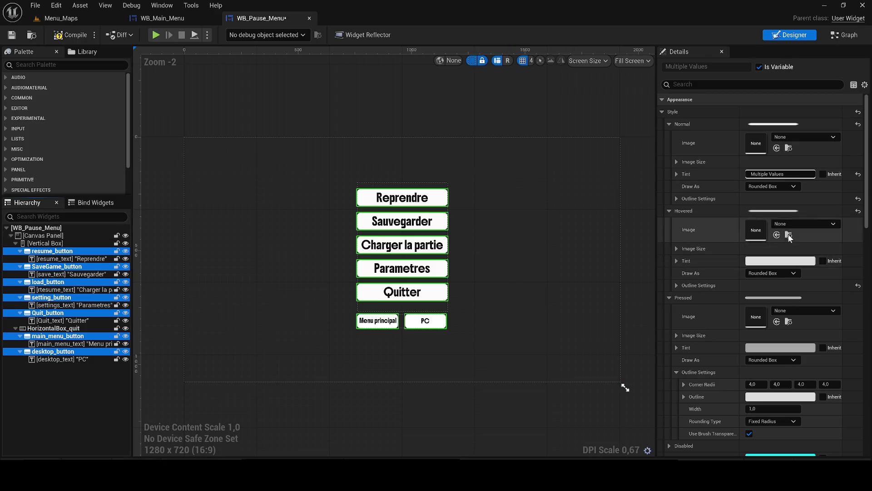
click(781, 174)
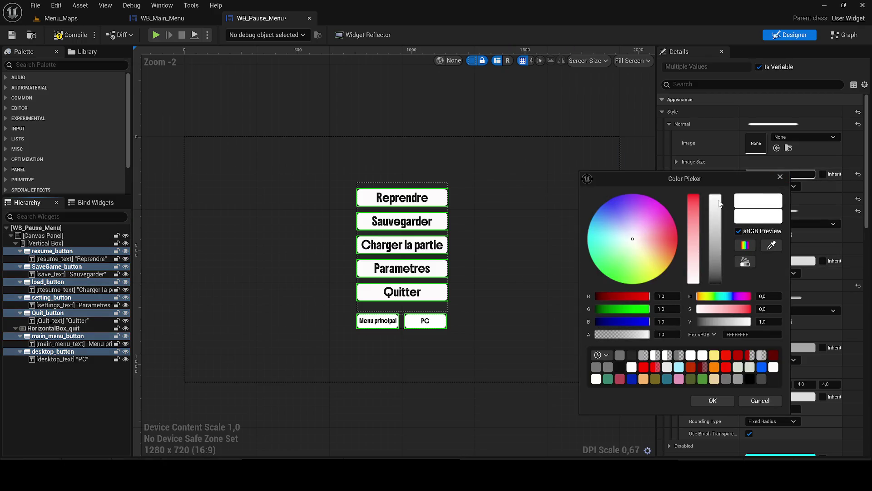
drag(713, 243, 721, 297)
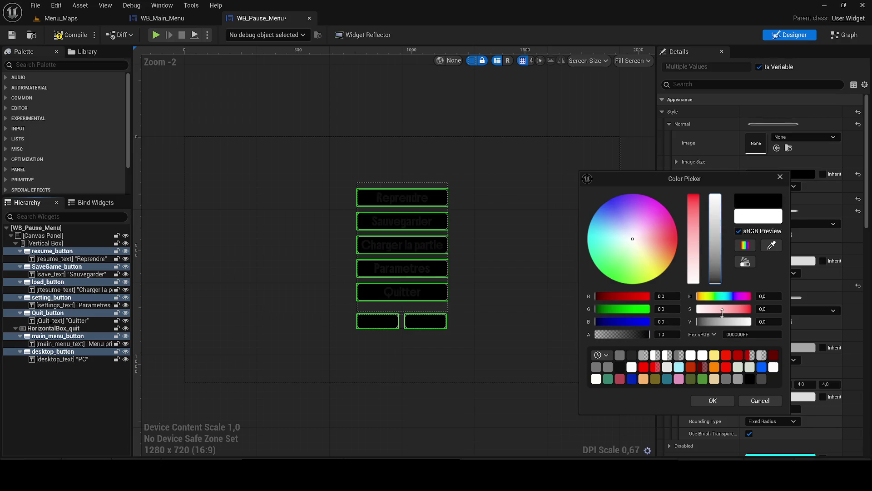
click(709, 403)
- Make the buttons' Background Color fully transparent
scroll(766, 241, down, 3)
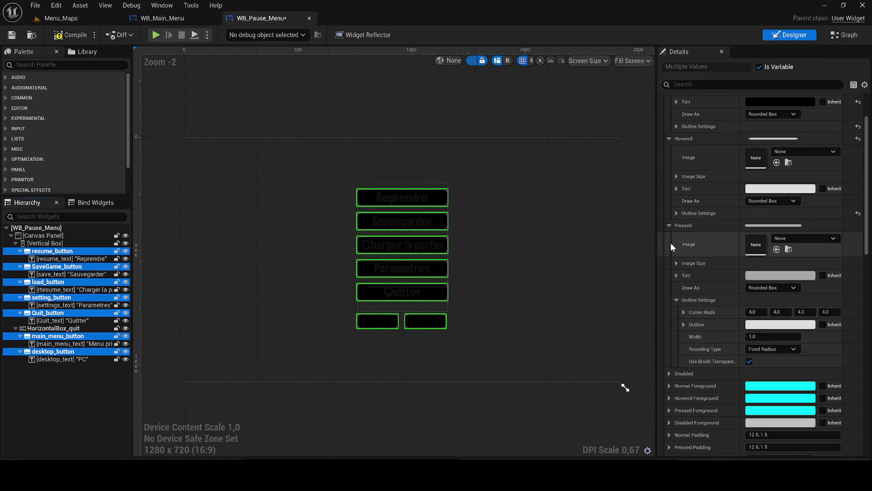
click(676, 299)
scroll(681, 310, down, 3)
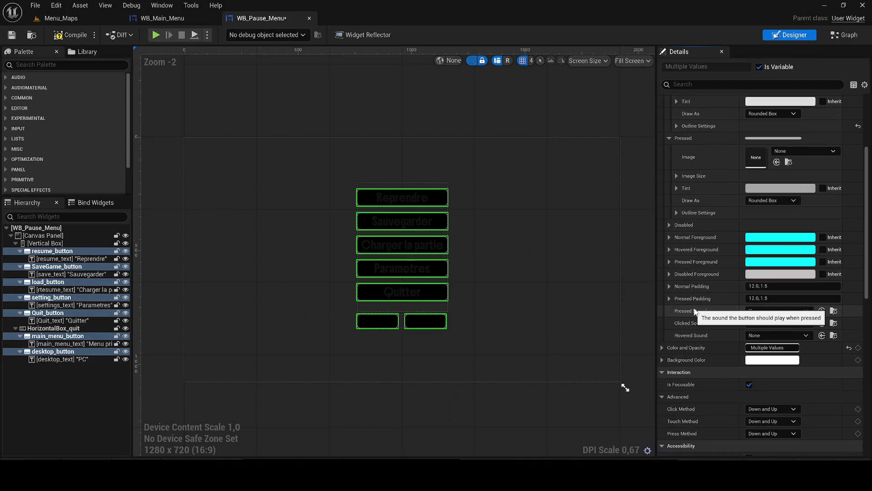
click(756, 361)
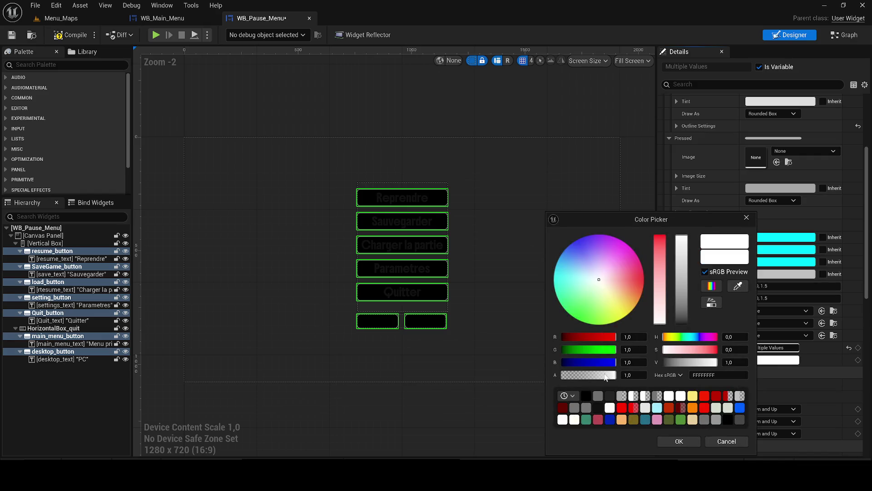
drag(606, 376, 559, 375)
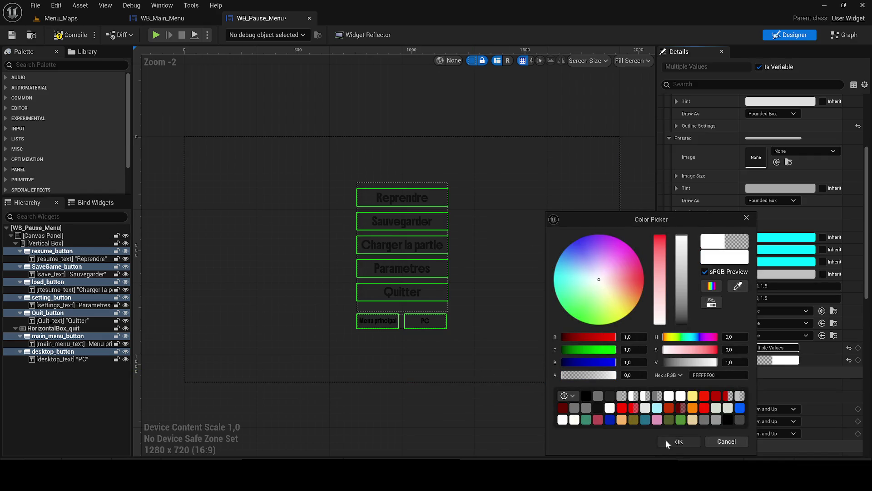
click(666, 439)
- Set the buttons' Normal Tint to white and Hovered Tint alpha to 0
scroll(799, 321, up, 6)
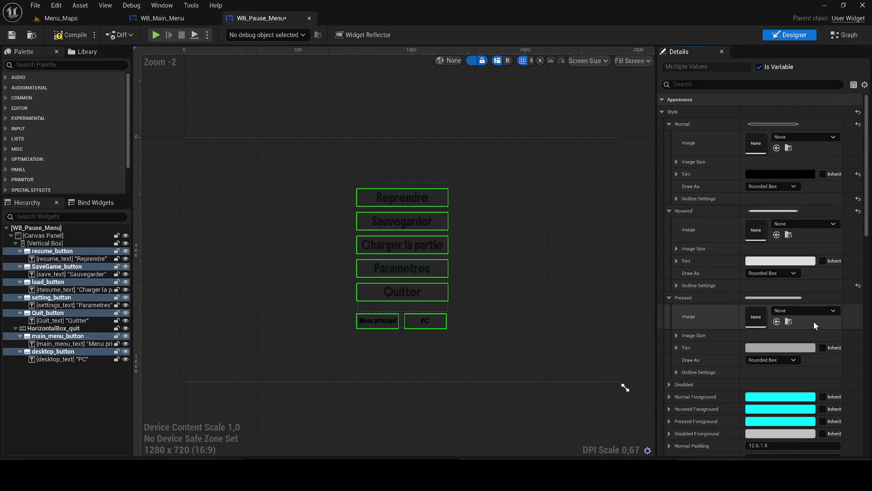
click(780, 174)
drag(704, 235, 705, 139)
click(696, 401)
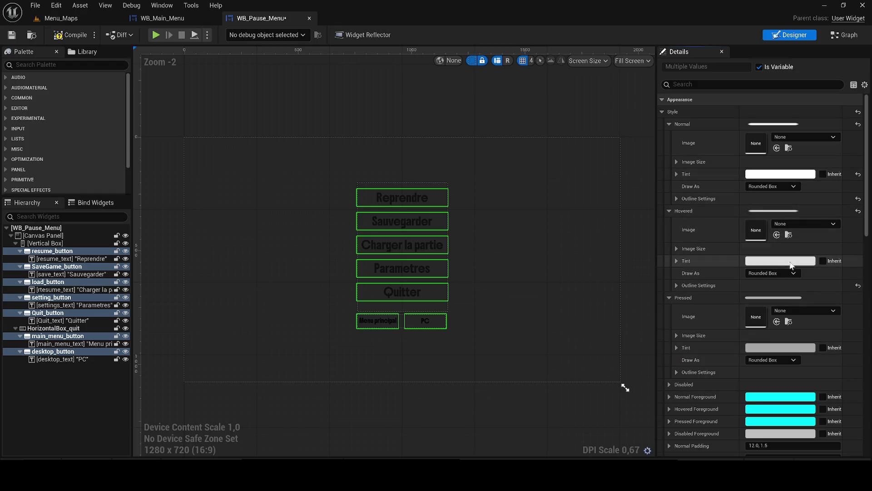
click(755, 262)
click(657, 407)
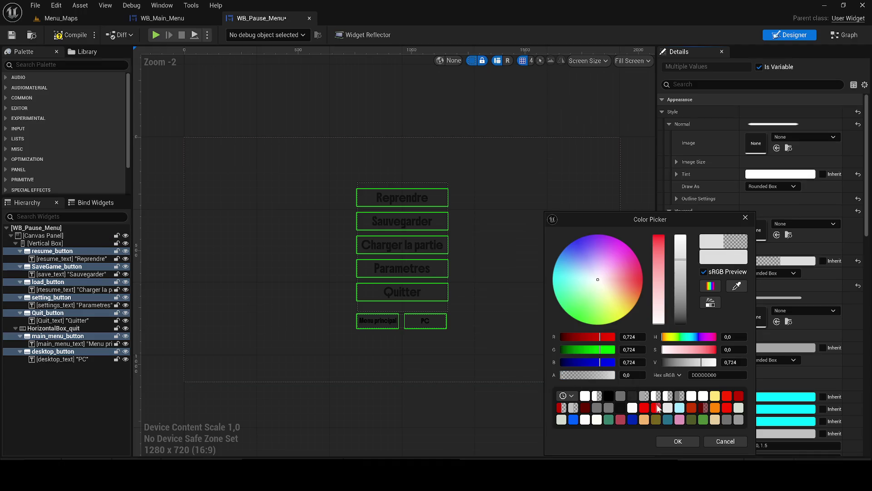
click(678, 441)
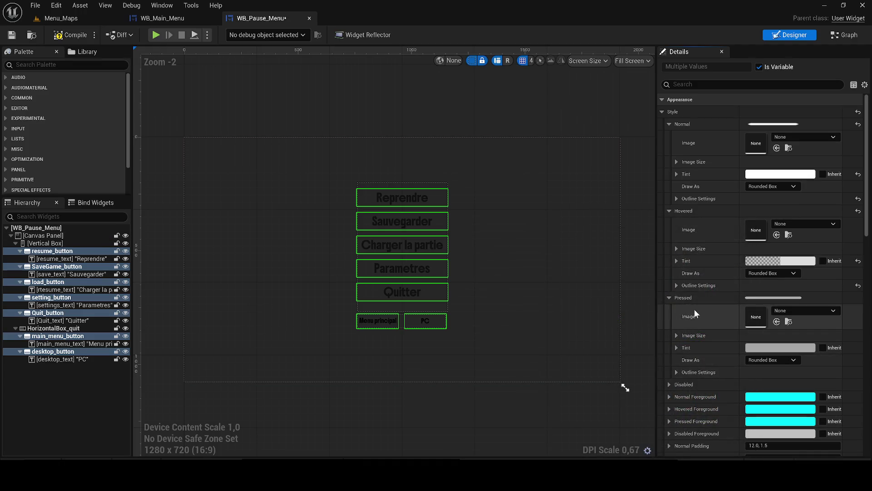
- Set the buttons' disabled foreground colour to transparent white (FFFFFF00)
click(669, 298)
scroll(746, 348, down, 3)
scroll(747, 348, down, 1)
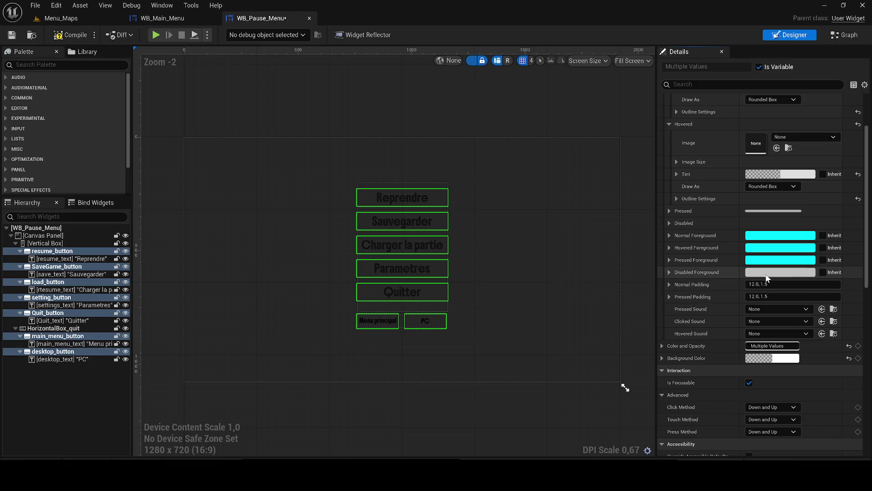
click(752, 272)
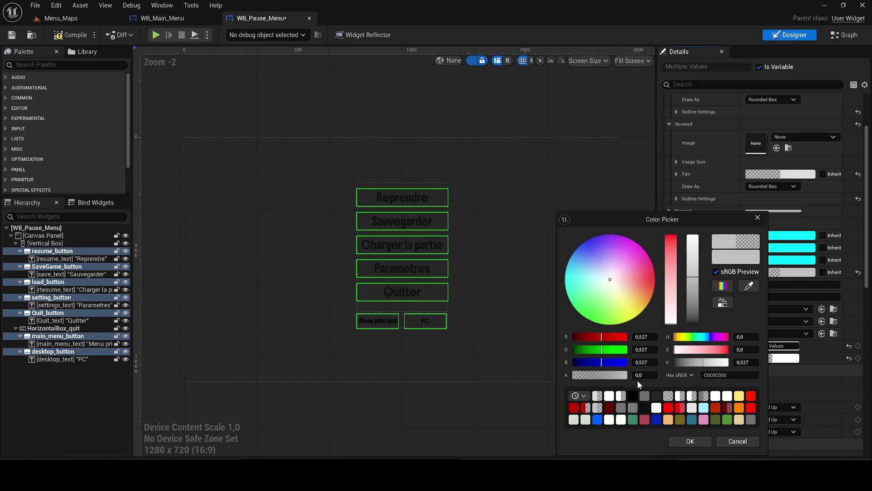
drag(692, 277, 700, 206)
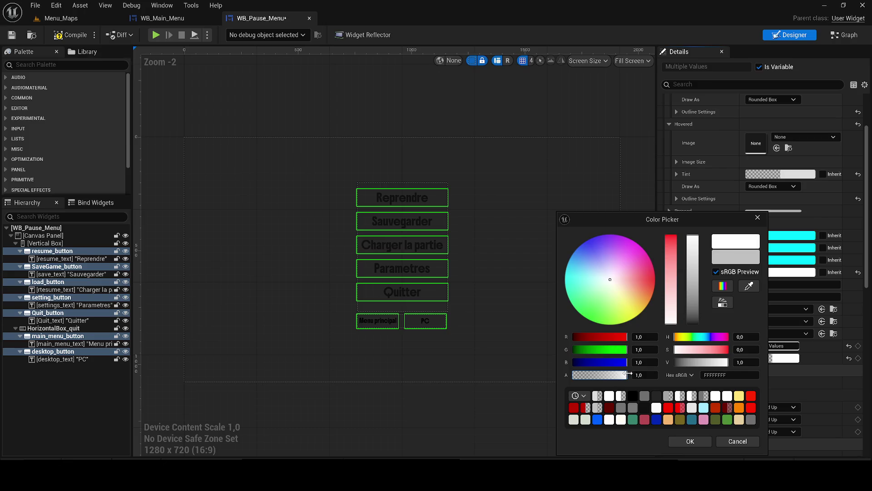
click(681, 442)
- Try a brighter button colour, then discard it and leave the background unchanged
scroll(778, 333, down, 2)
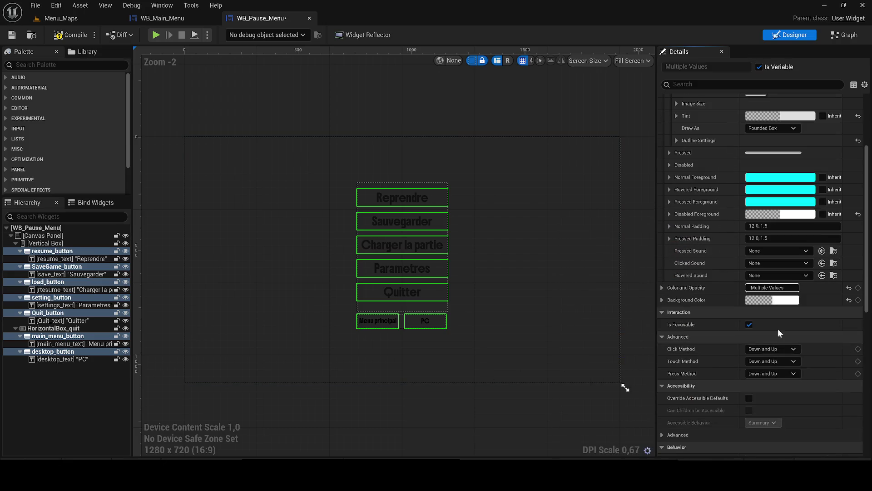
click(773, 300)
mouse_move(611, 373)
mouse_down()
mouse_move(624, 374)
mouse_move(572, 373)
mouse_up()
click(687, 441)
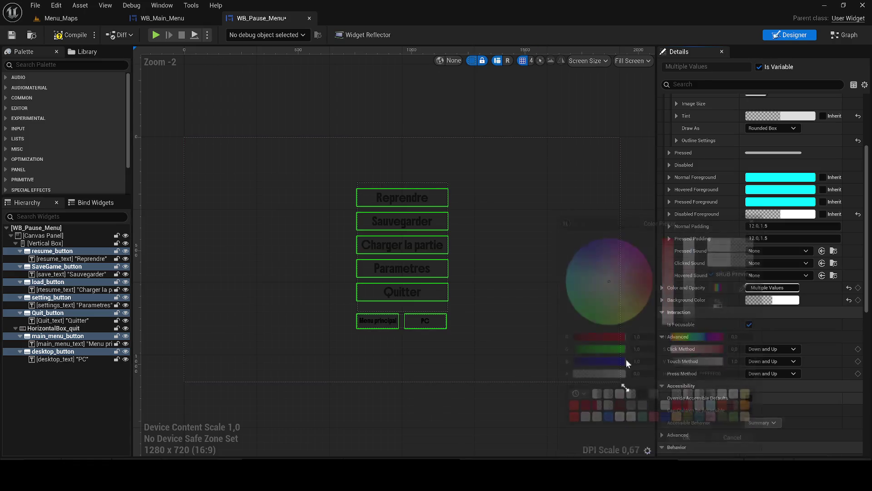
click(775, 301)
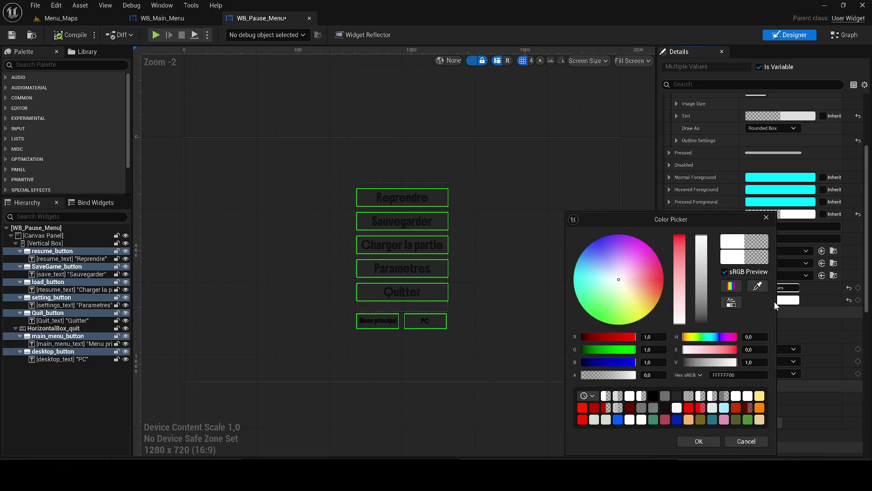
click(772, 219)
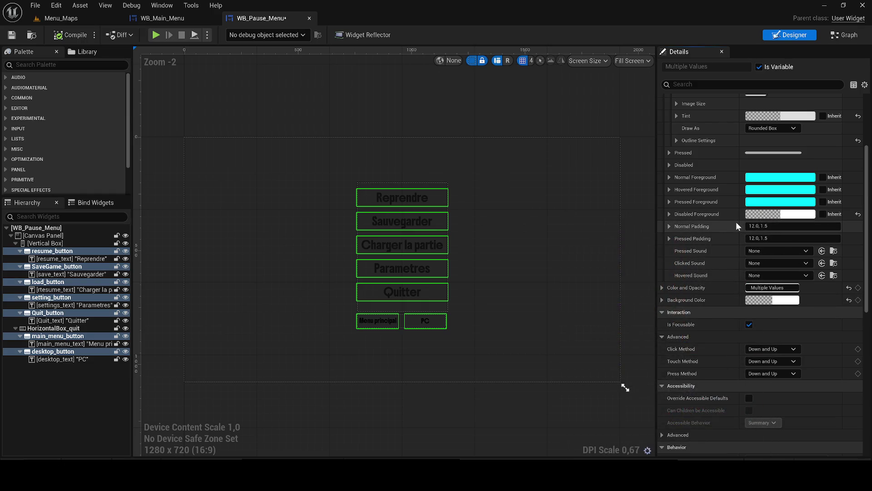
- Set the buttons' Color and Opacity to white and compile the widget
click(789, 302)
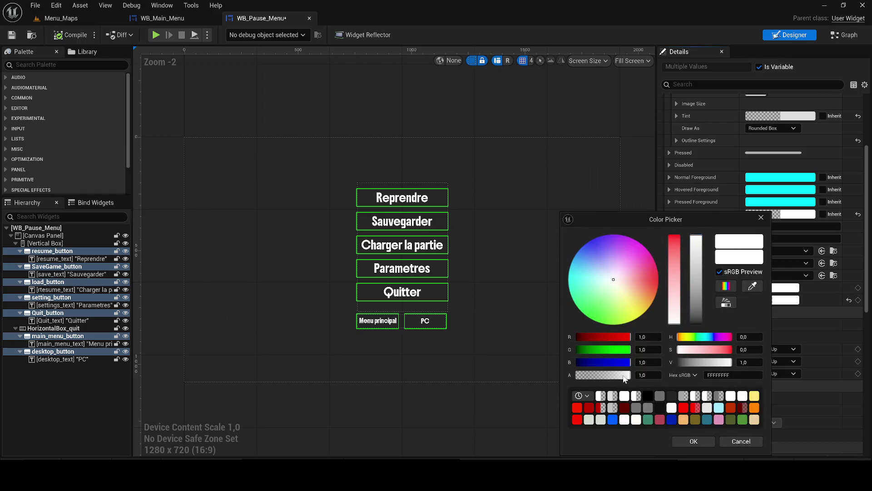
click(693, 440)
click(73, 38)
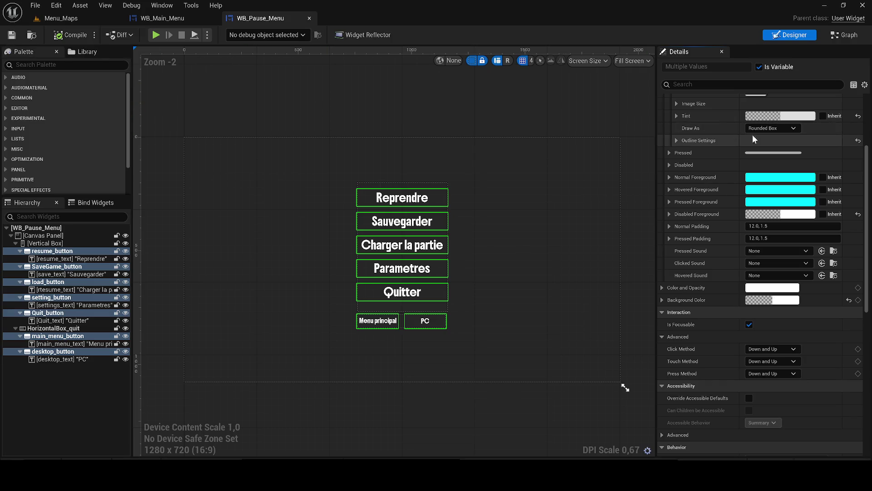
- Set the buttons' Pressed tint to opaque white (FFFFFFFF) and save WB_Pause_Menu
scroll(736, 165, up, 5)
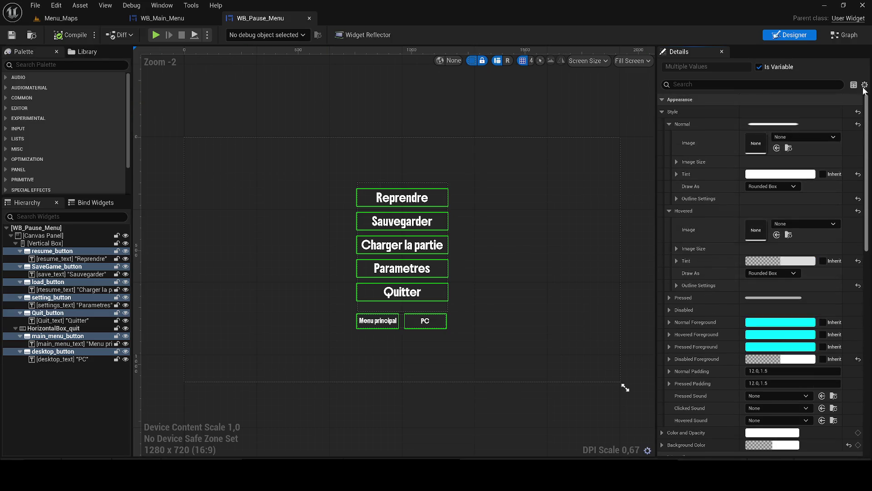
click(668, 124)
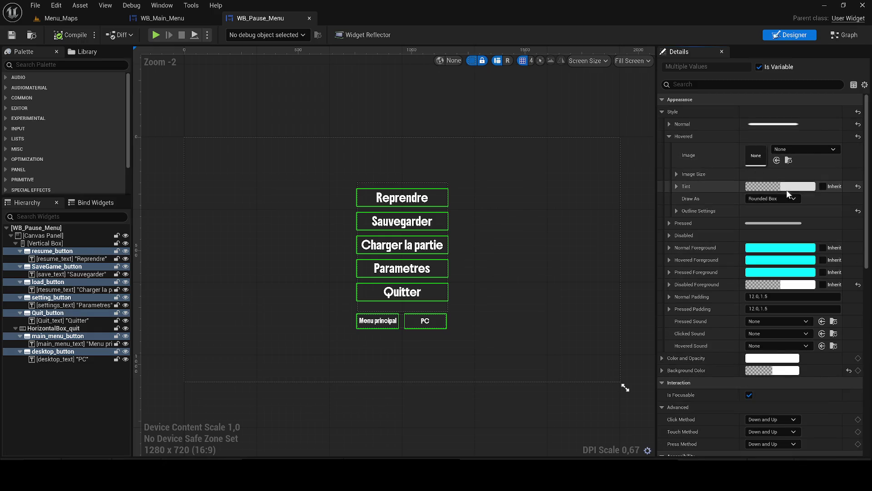
click(670, 136)
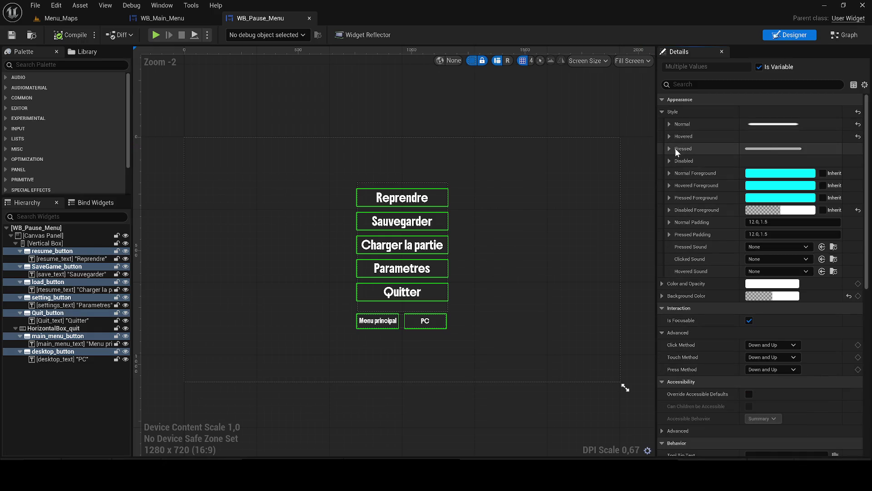
click(670, 149)
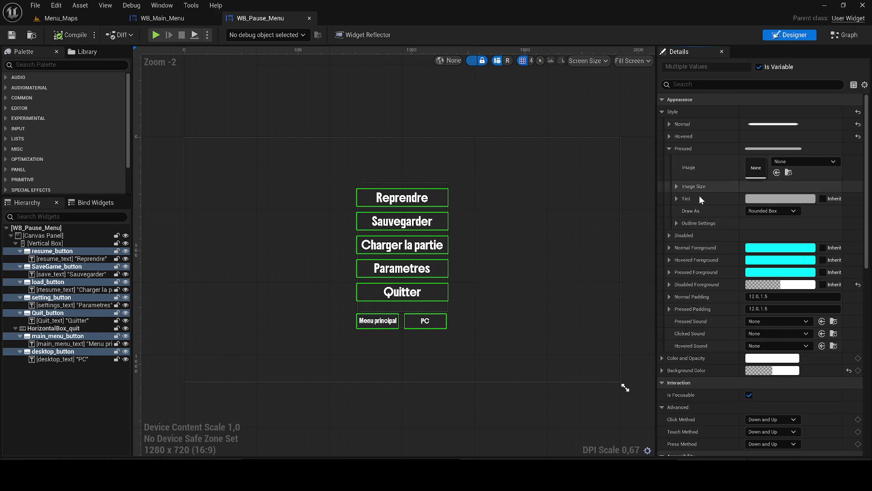
click(766, 199)
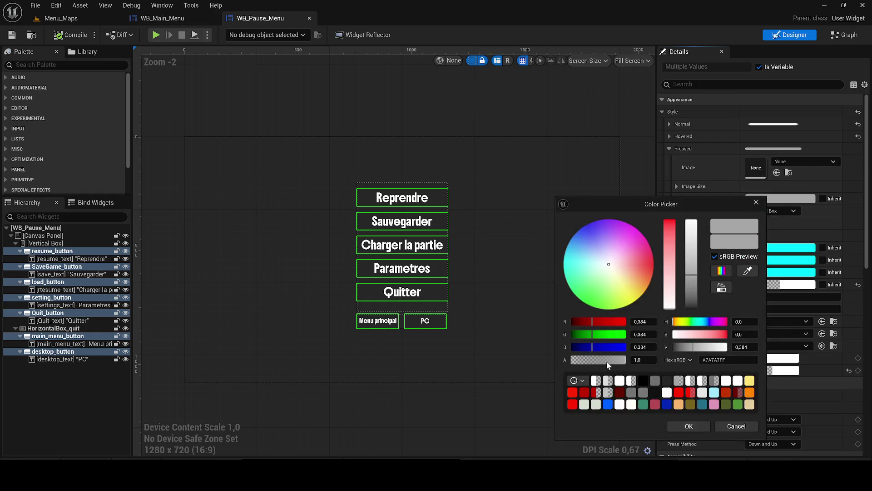
drag(565, 370, 629, 360)
click(692, 223)
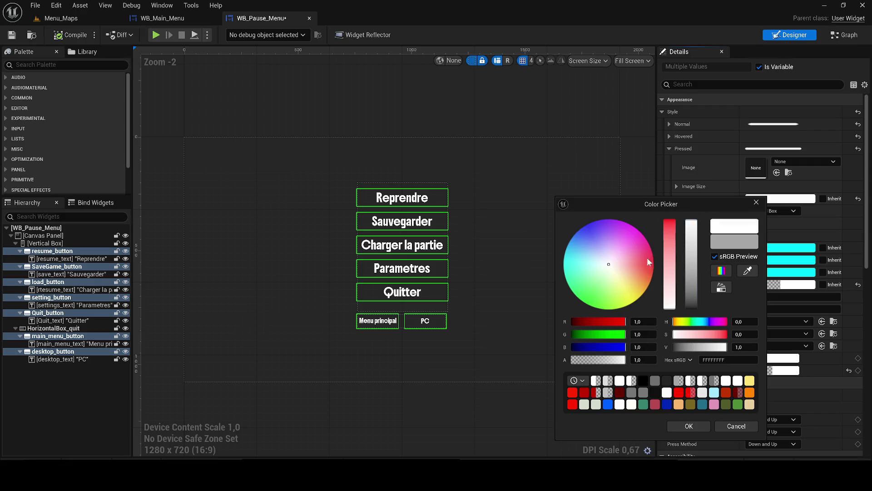
click(706, 425)
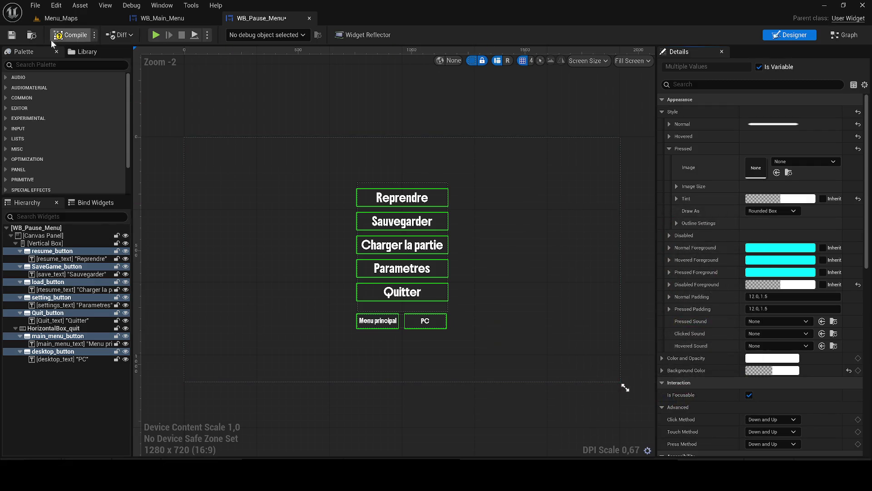
click(12, 35)
- Play Menu_Maps, view the credits, go back and start a new game
click(78, 23)
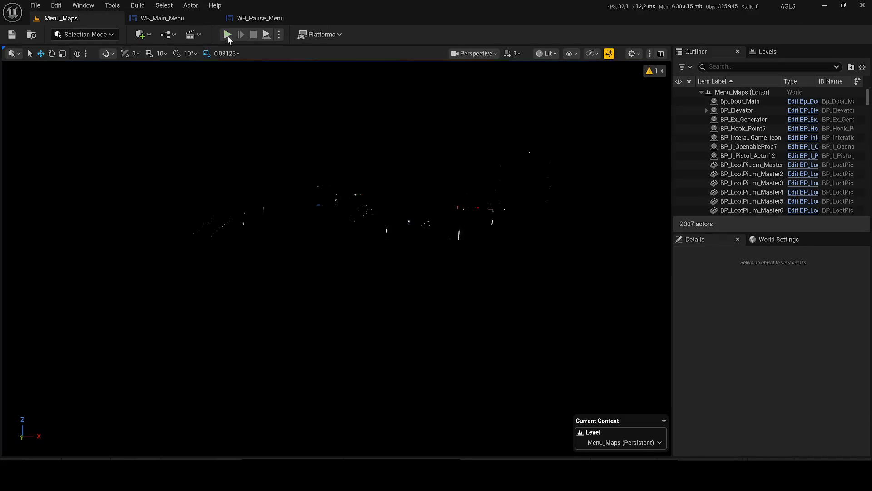
key(alt+p)
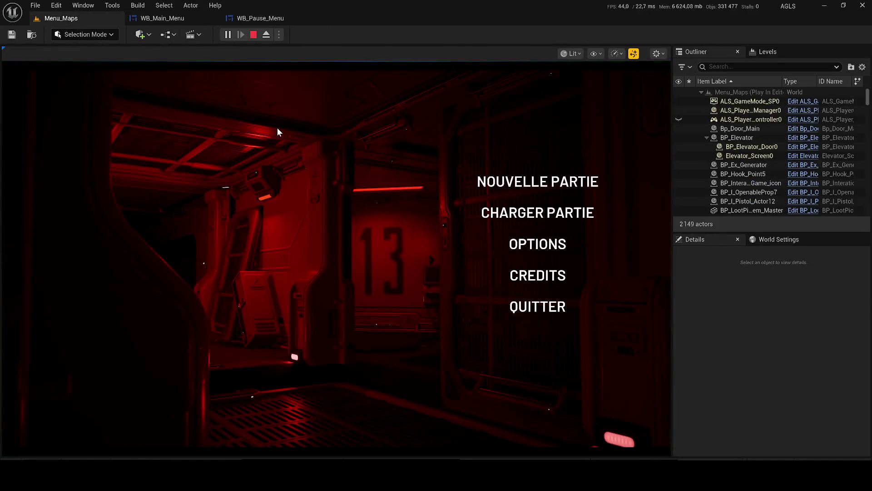
click(532, 274)
click(336, 396)
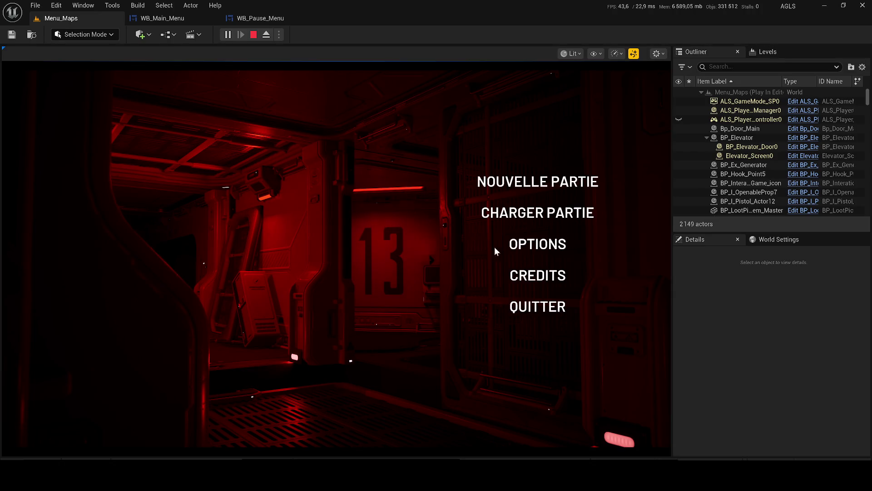
click(506, 188)
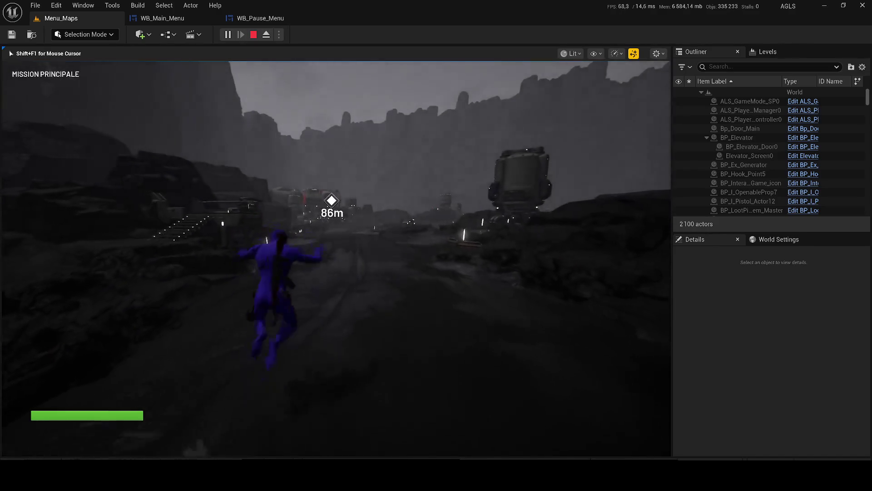
- Pause, resume and run forward, pause again, choose Quitter > Menu principal, then stop play
key(Escape)
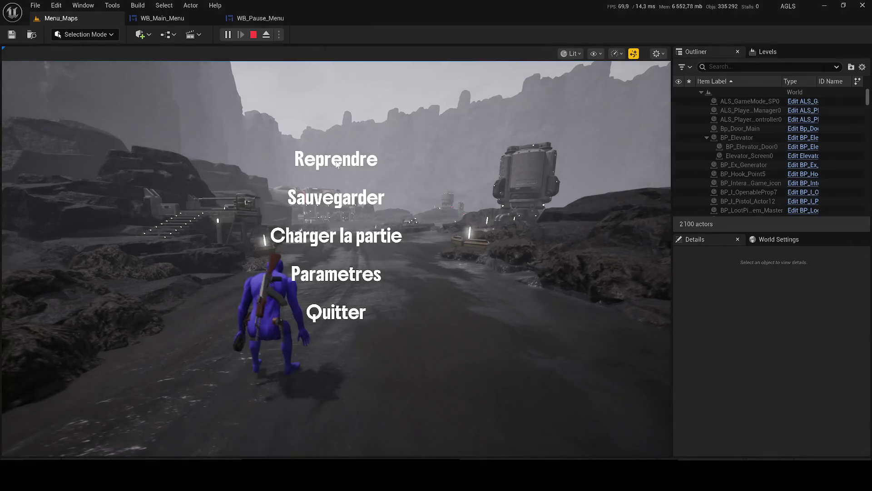
key(Escape)
key(w)
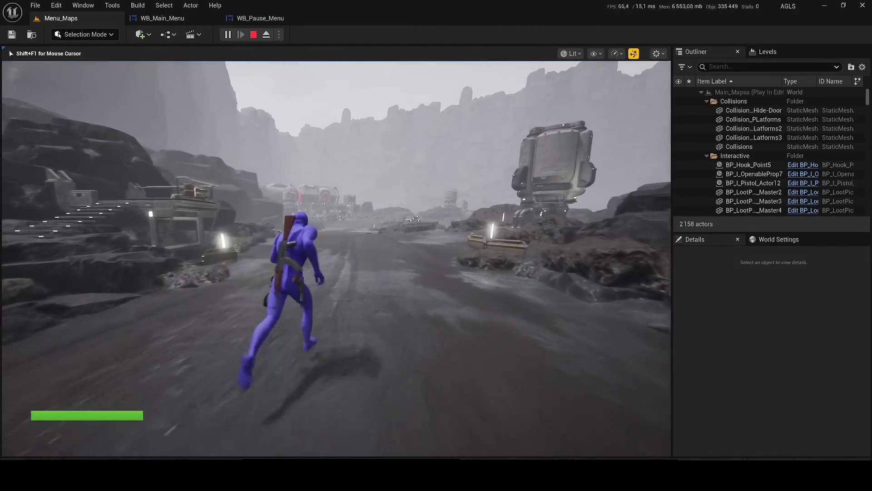
key(Escape)
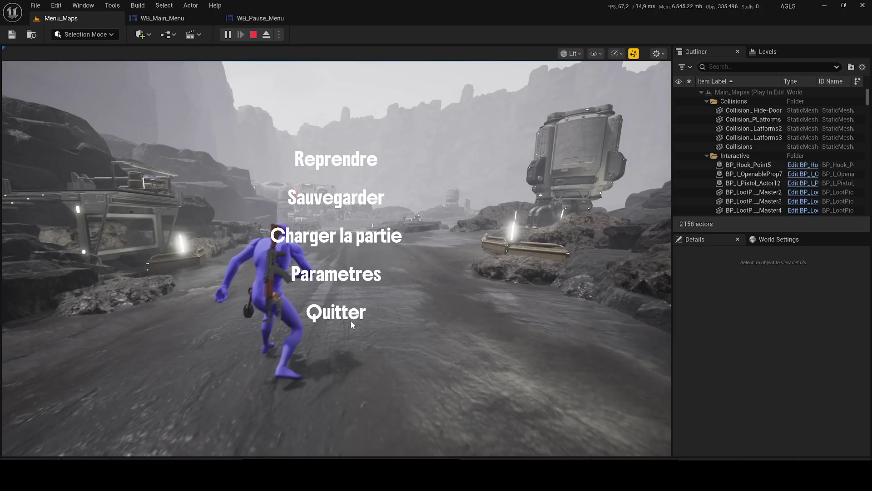
click(332, 310)
click(295, 359)
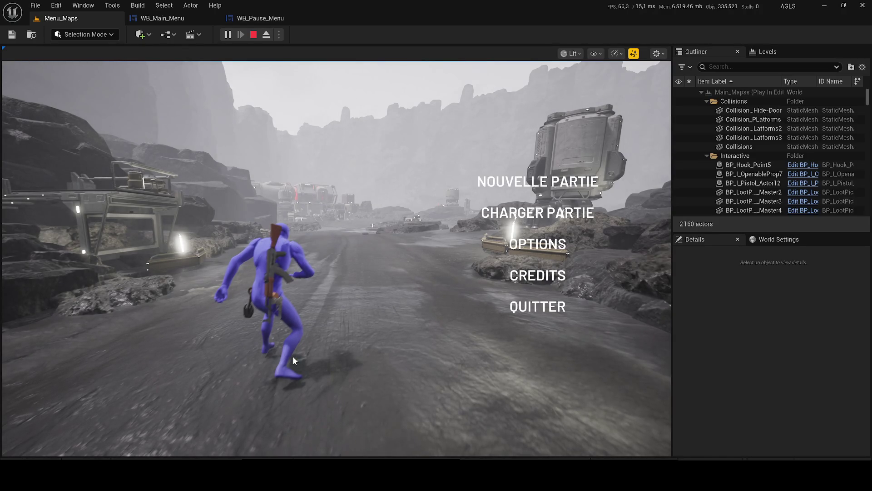
key(Escape)
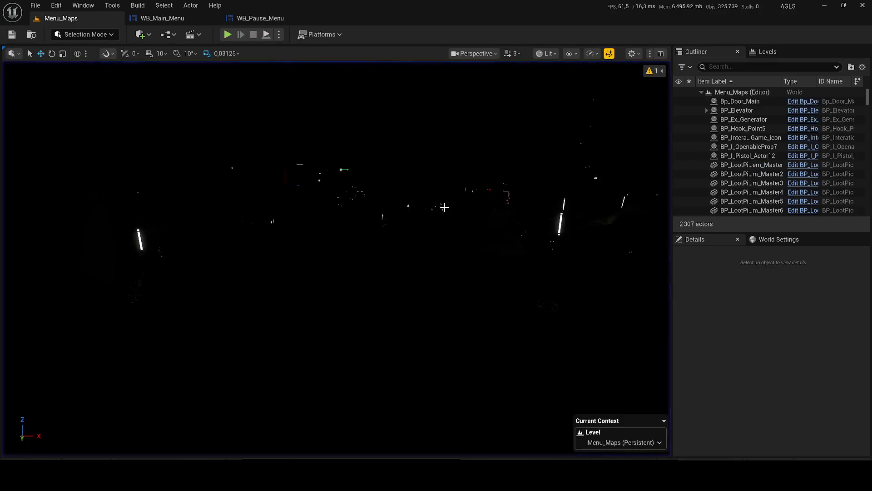
click(169, 18)
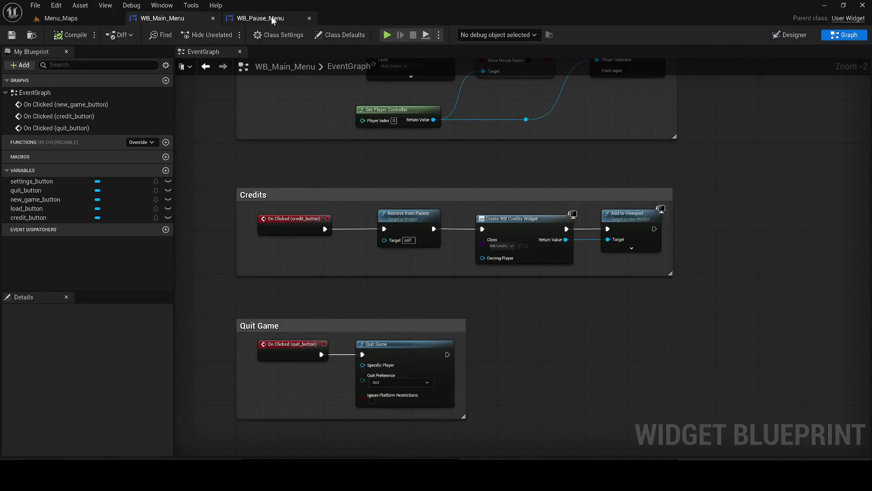
- Delete Remove from Parent, Create Widget and Add to Viewport from WB_Pause_Menu's graph and save
click(272, 18)
click(843, 35)
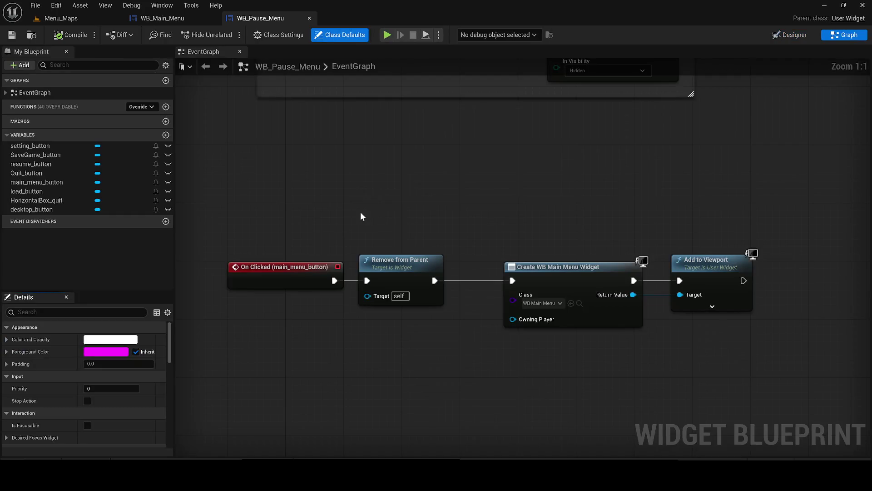
scroll(431, 228, down, 1)
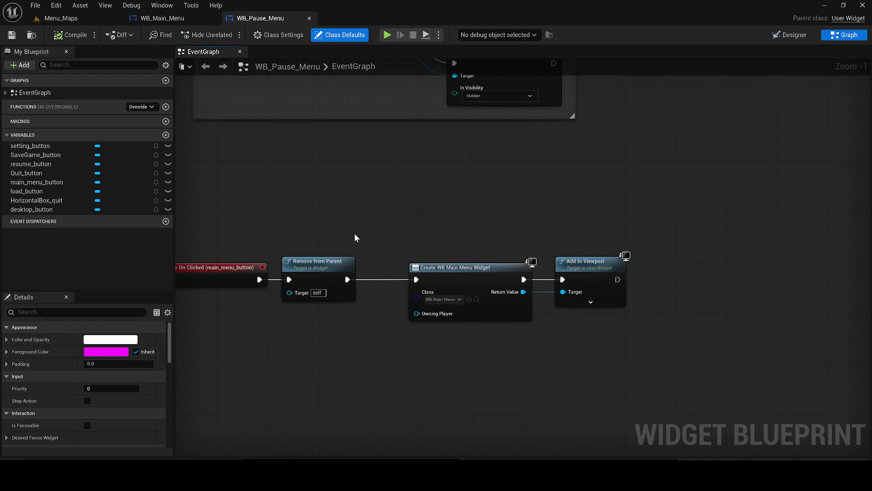
drag(645, 319, 277, 253)
key(Delete)
click(11, 35)
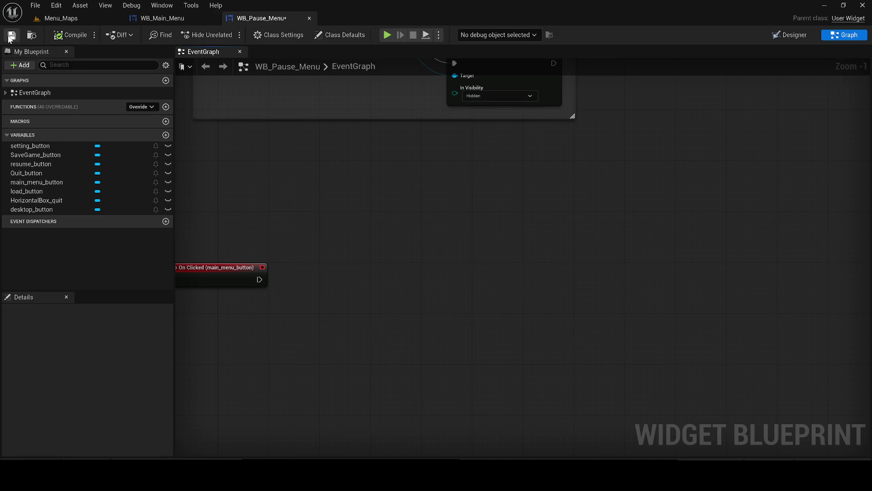
scroll(298, 138, down, 3)
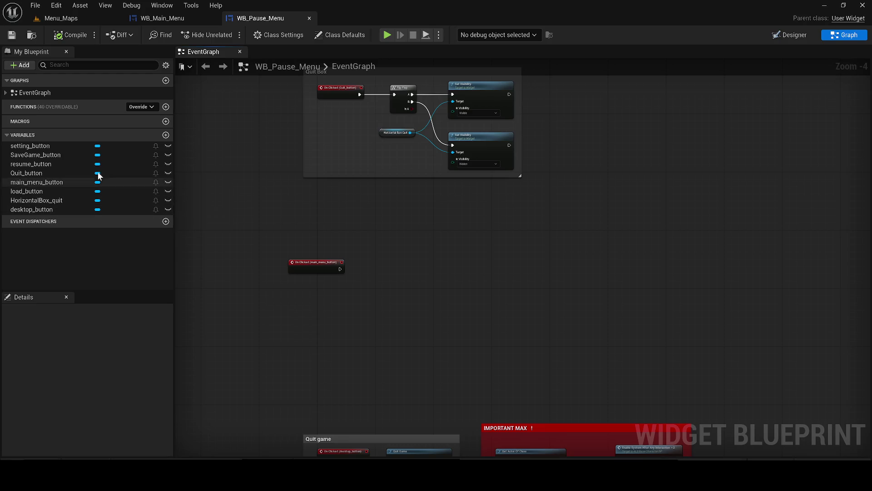
click(768, 39)
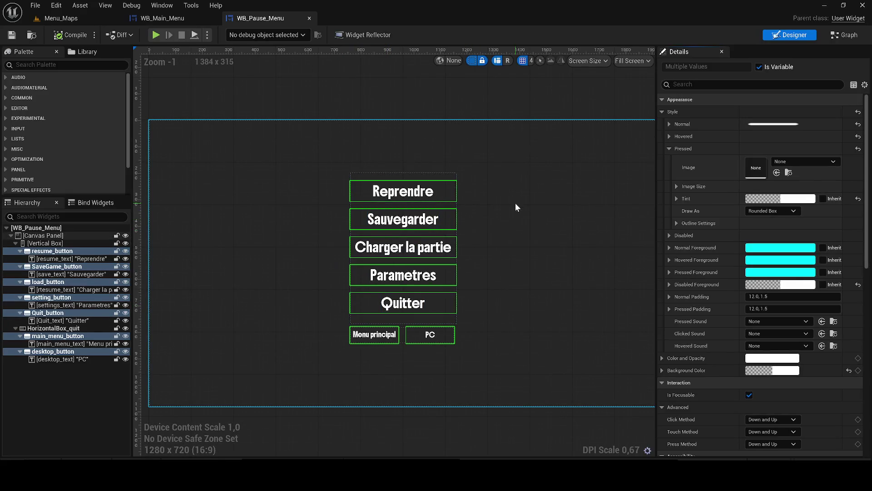
- Select the root Canvas Panel, return to Menu_Maps and show Content/Widgets/Menu in the drawer
click(505, 252)
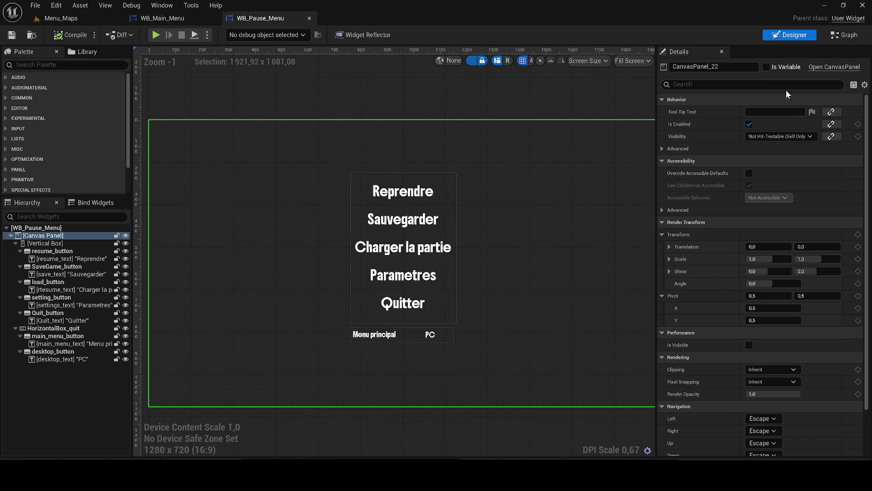
click(848, 36)
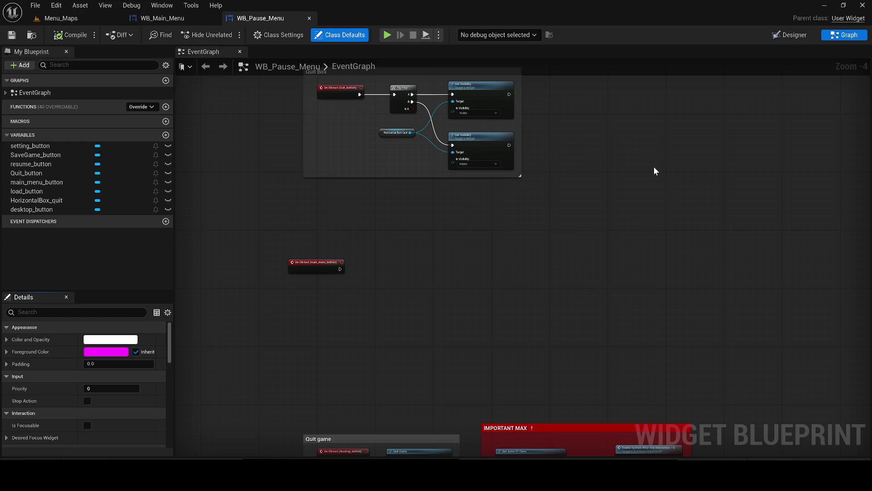
scroll(654, 167, up, 1)
click(62, 18)
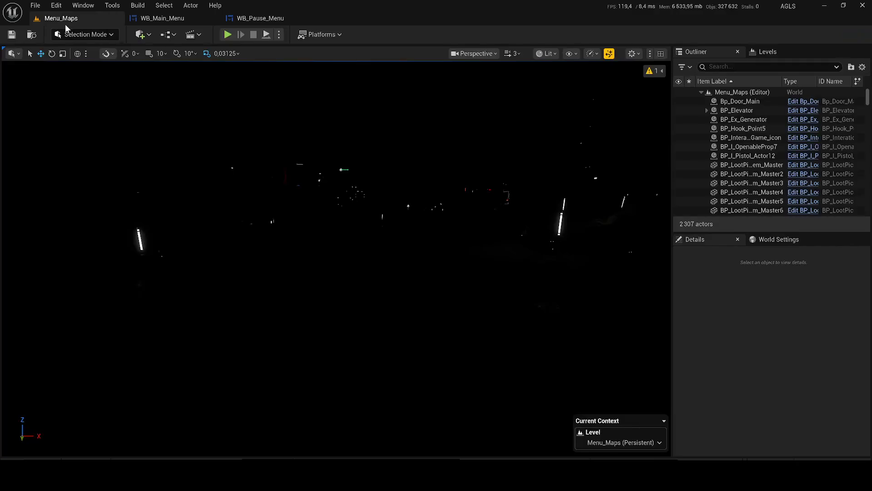
key(ctrl+space)
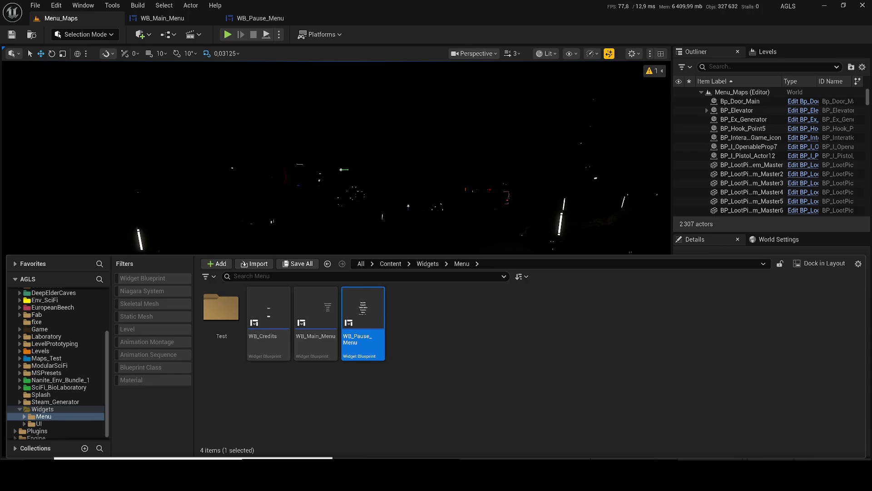
- Search the Content folder for 'mapss' and load the Main_Mapss level
click(391, 264)
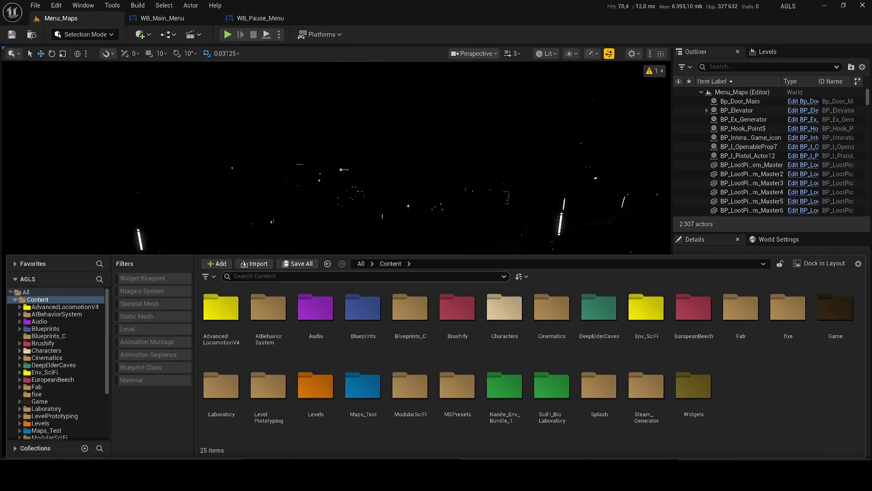
text(mapss)
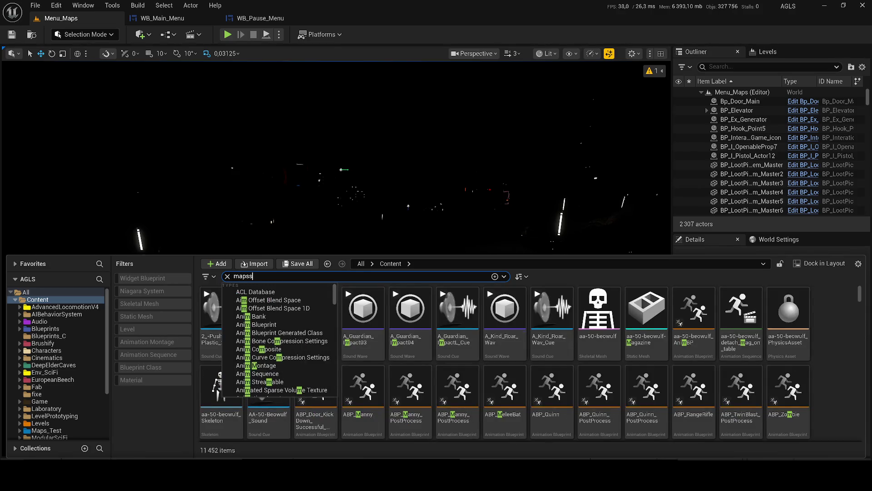
key(Return)
double_click(216, 320)
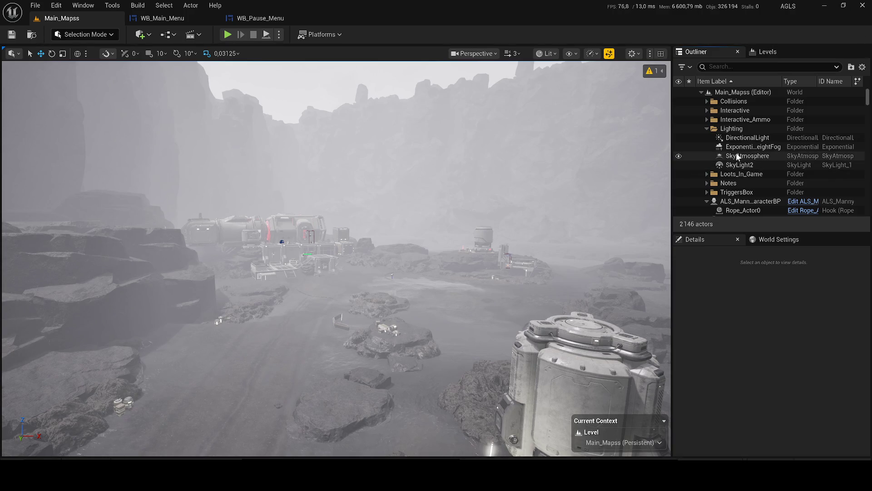
- Lower the DirectionalLight intensity to 0,1 lux and save the level
click(748, 137)
click(805, 413)
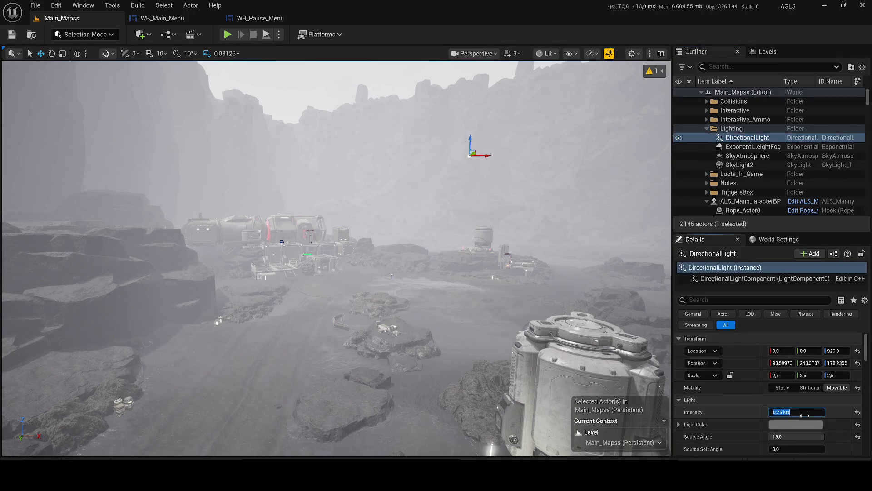
text(2)
key(Return)
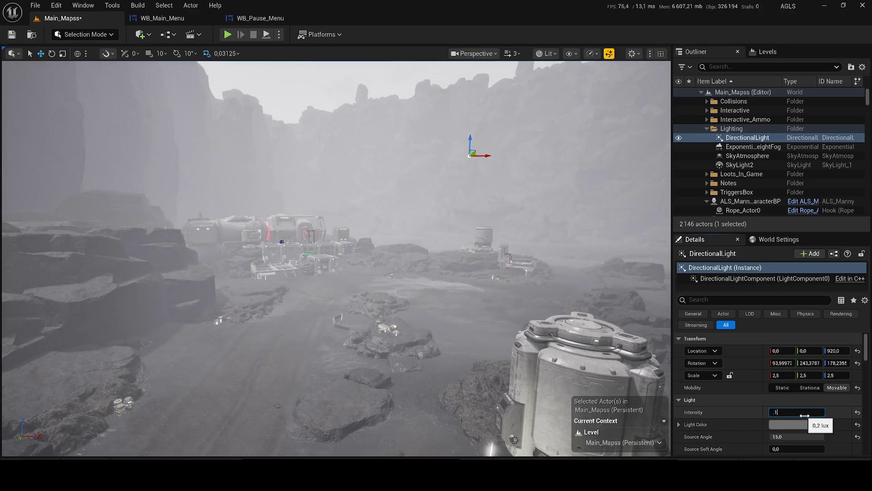
key(Return)
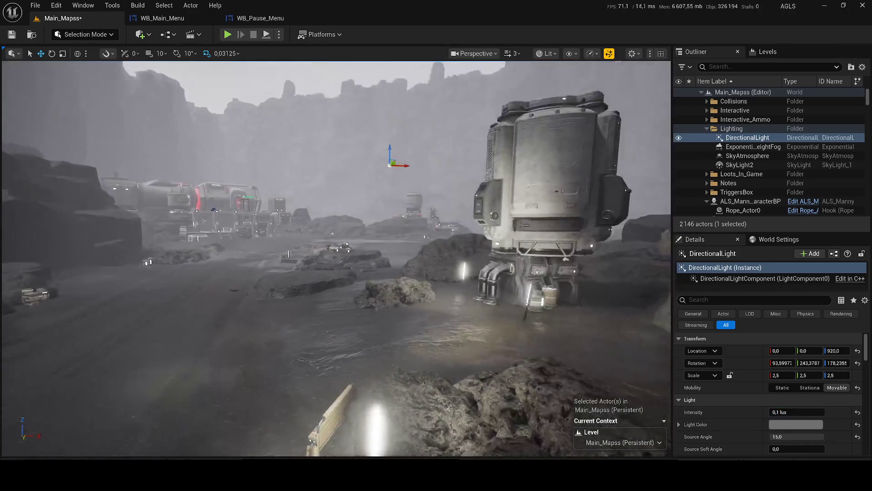
key(ctrl+s)
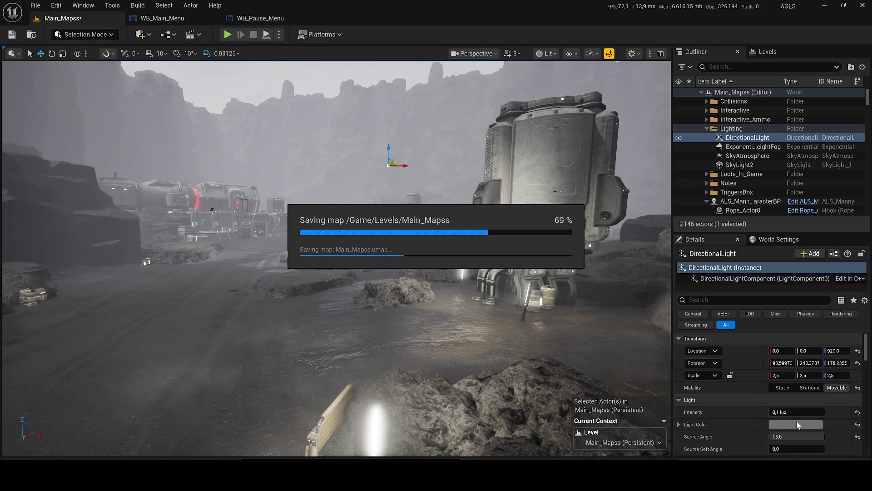
- Darken the DirectionalLight colour to grey 3B3B3B and save the level again
click(797, 424)
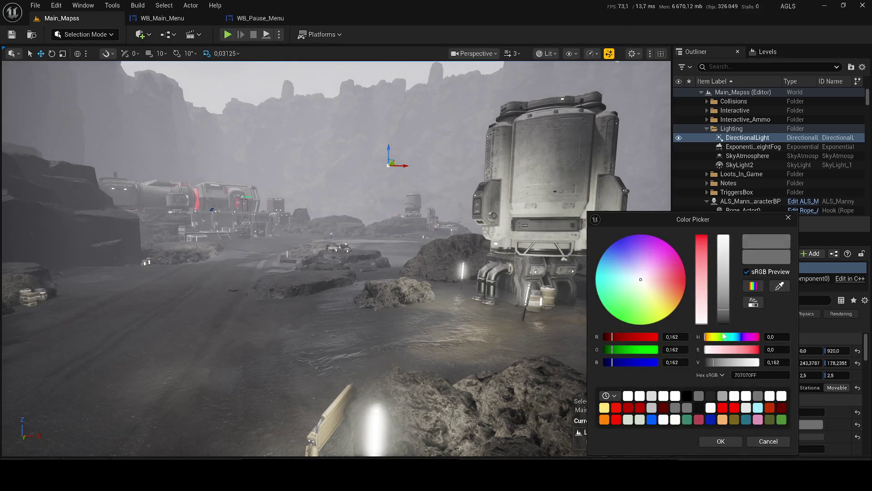
drag(728, 317, 728, 319)
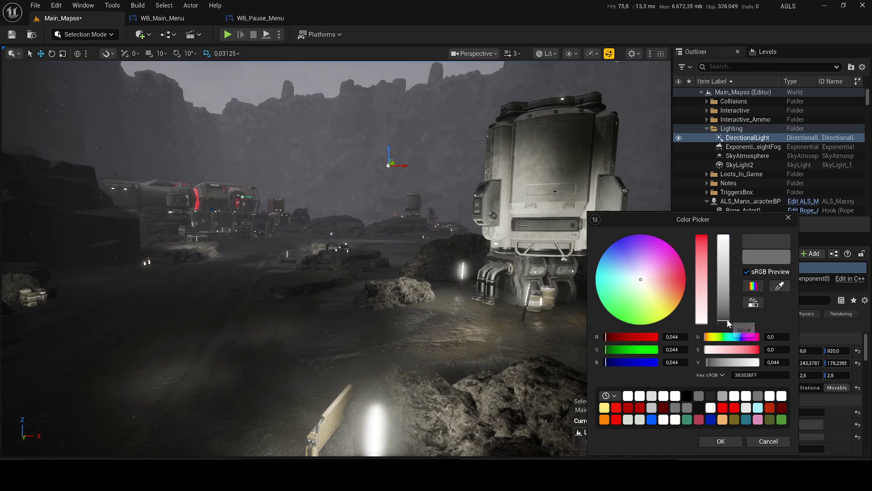
click(720, 440)
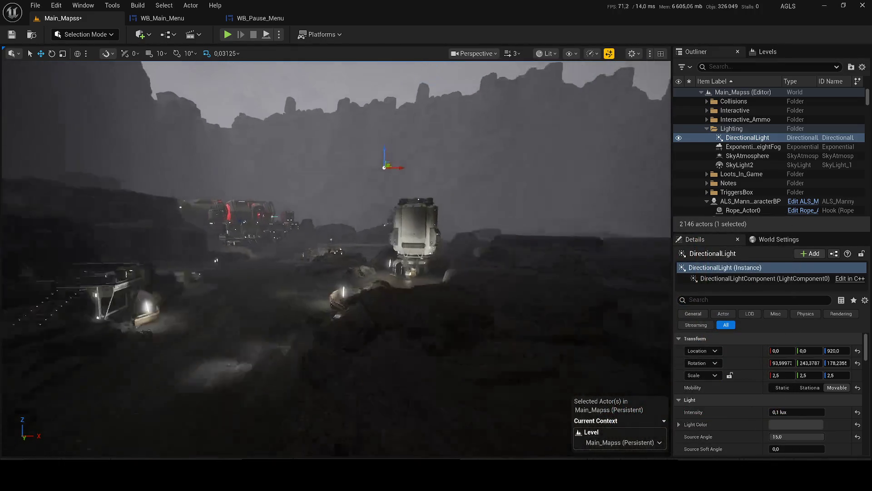
scroll(377, 190, down, 5)
key(ctrl+s)
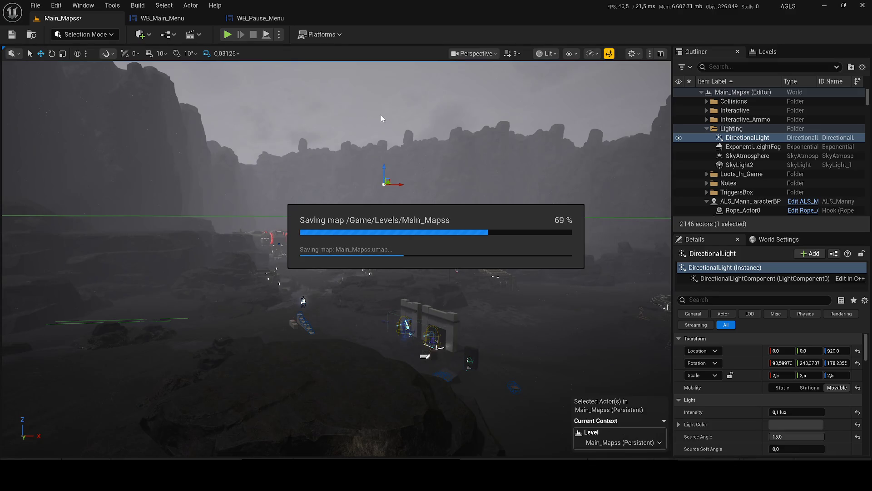
- Play Main_Mapss and run forward through the darkened canyon, then stop the session
click(232, 34)
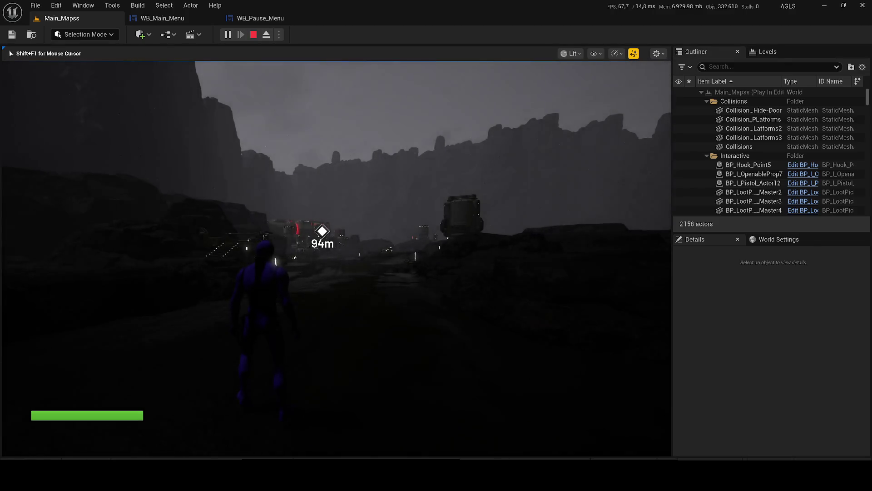
key(w)
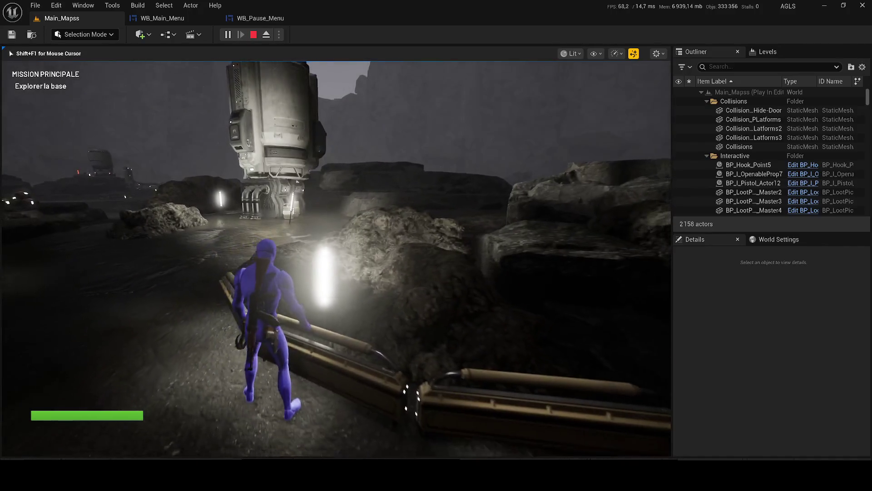
key(Escape)
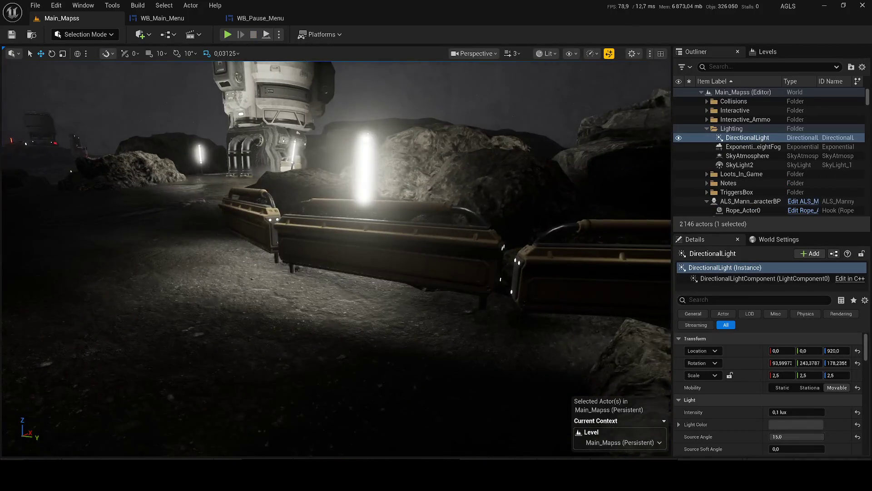
- Select SkyLight2 in the Outliner and briefly hide and show it to compare the lighting
click(750, 147)
click(678, 146)
click(679, 146)
click(691, 155)
click(679, 156)
click(679, 156)
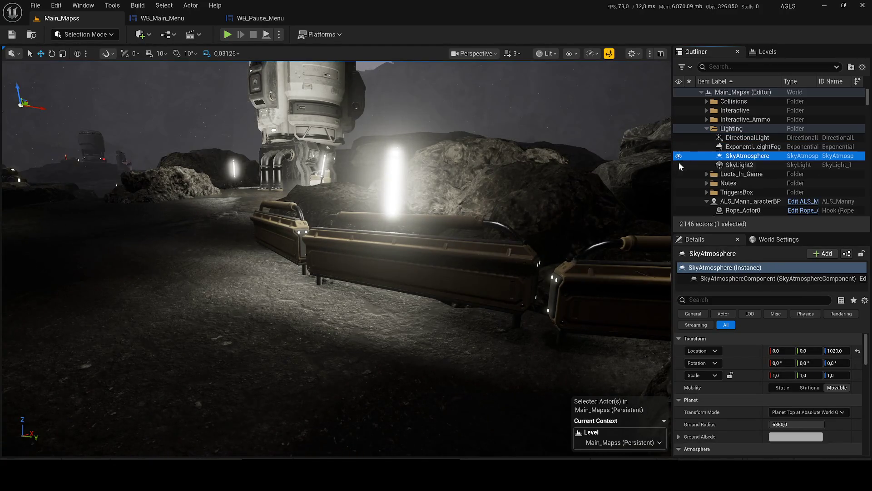
click(687, 166)
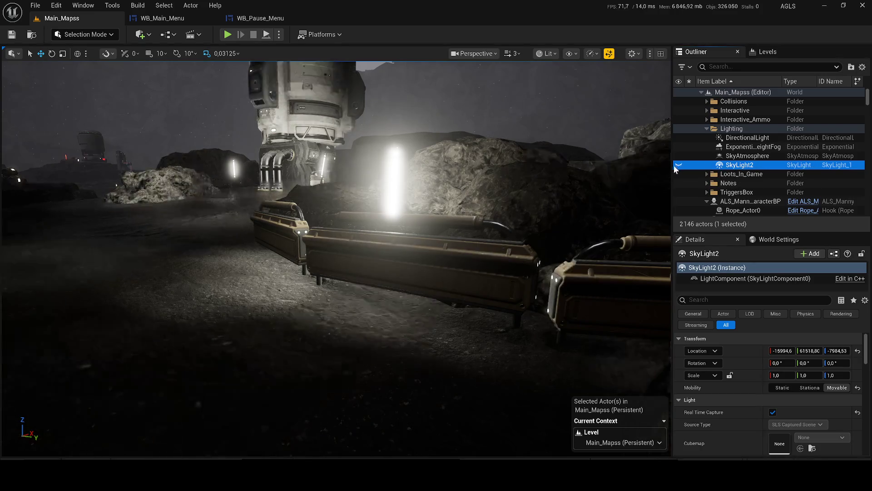
click(678, 165)
click(679, 165)
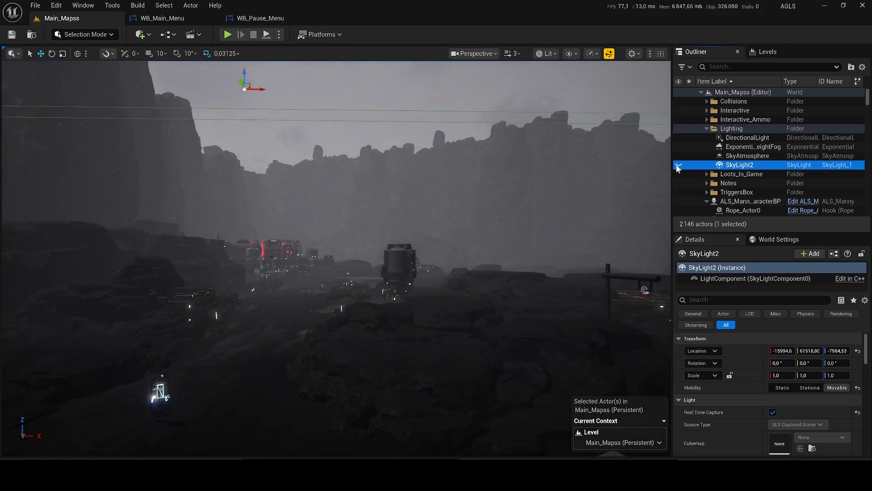
scroll(784, 396, down, 3)
- Try SkyLight2 Intensity Scale values of 0,9 and then 0,7
click(795, 427)
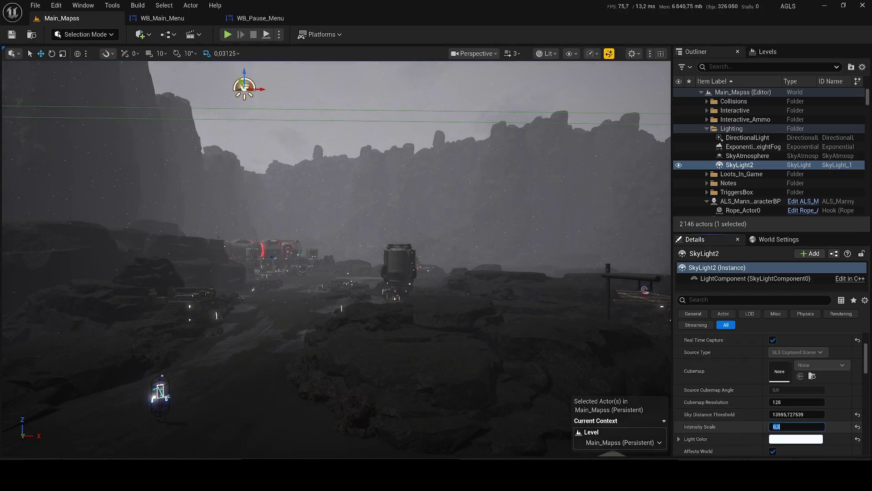
text(0,9)
key(Return)
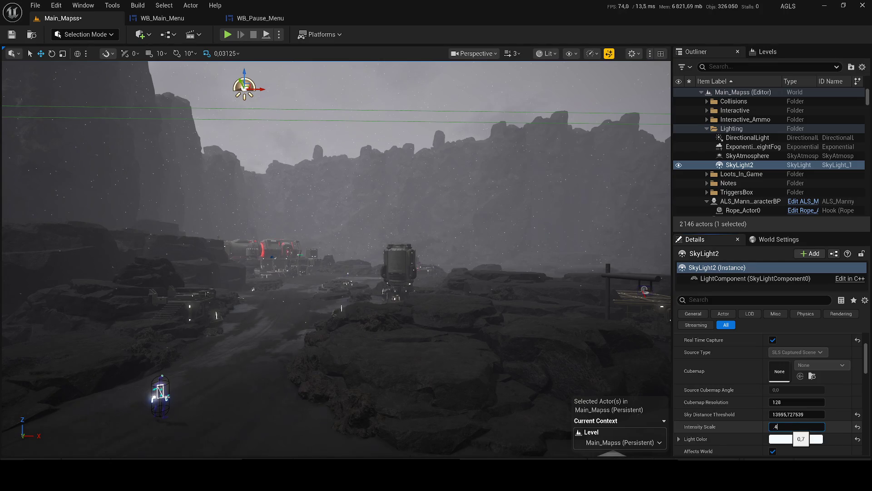
key(Return)
scroll(337, 259, down, 3)
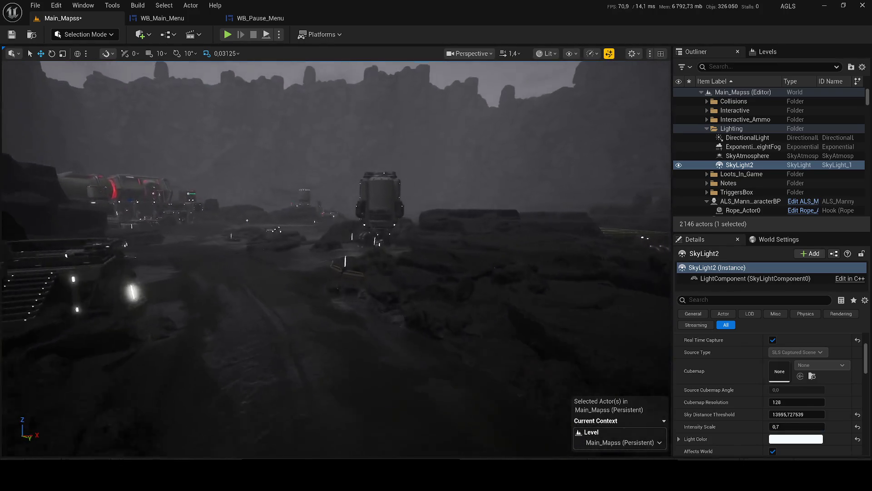
scroll(336, 259, down, 1)
- Drop the Intensity Scale to 0, then reset it to its default 1,0
key(w)
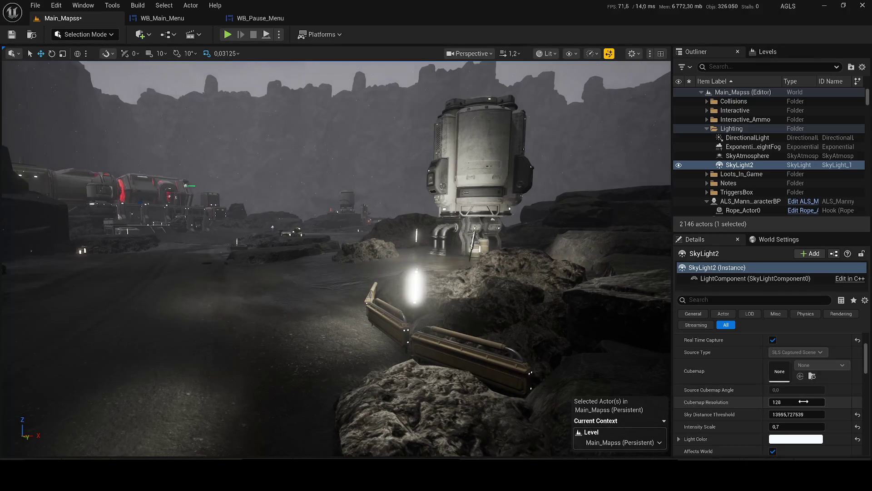
click(796, 426)
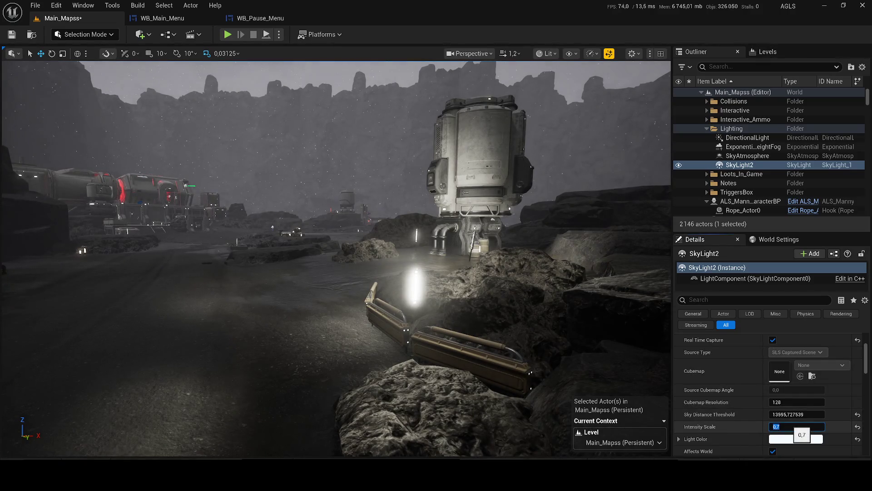
text(0)
key(Return)
mouse_move(337, 259)
mouse_down()
mouse_move(254, 259)
mouse_move(318, 259)
mouse_move(295, 270)
mouse_up()
click(858, 427)
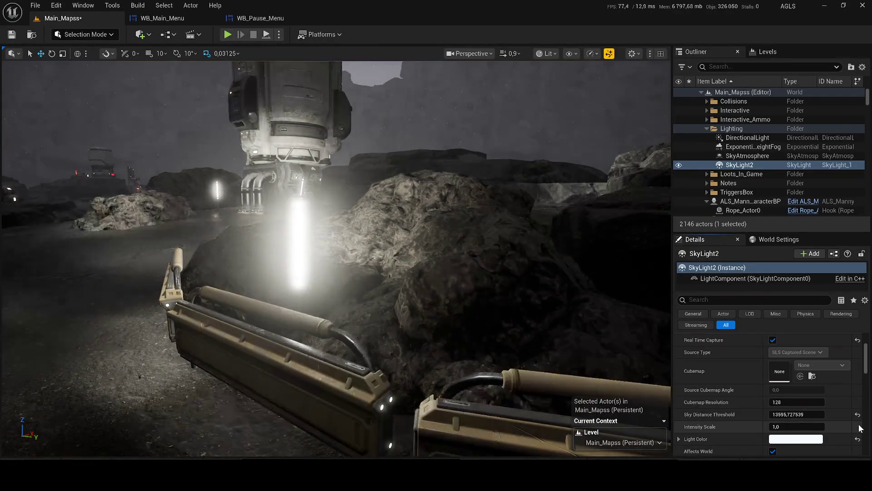
- Reset the sky light's Sky Distance Threshold and Light Color to defaults and save
click(858, 414)
click(858, 439)
key(ctrl+s)
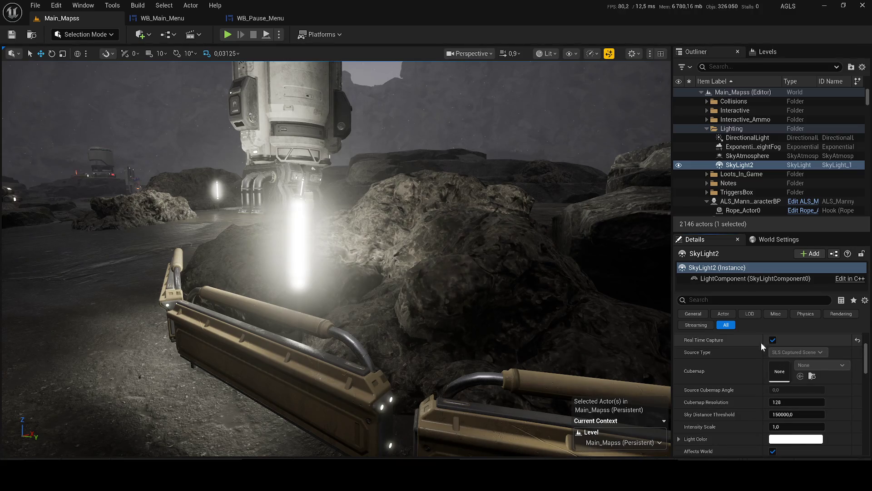
- Raise Indirect Lighting Intensity to about 6, keep Volumetric Scattering at 1,0, and save
click(773, 339)
scroll(780, 378, down, 5)
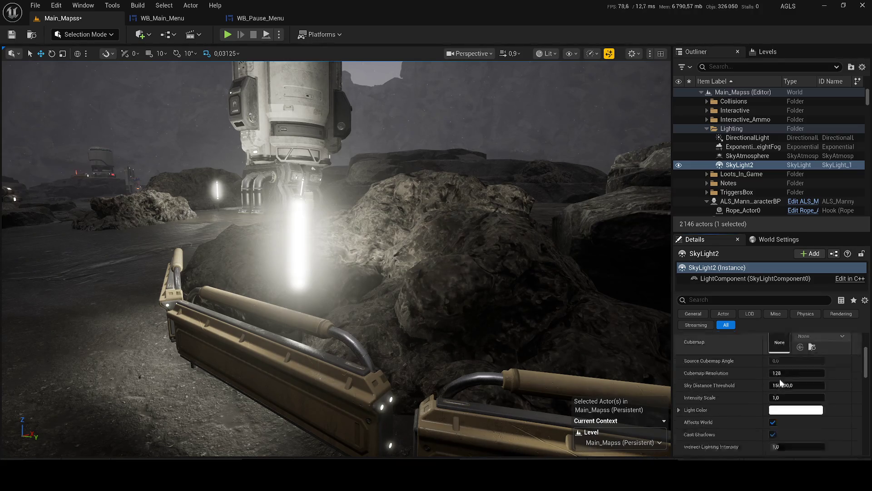
mouse_move(820, 388)
mouse_down()
mouse_move(861, 389)
mouse_move(818, 389)
mouse_up()
click(795, 388)
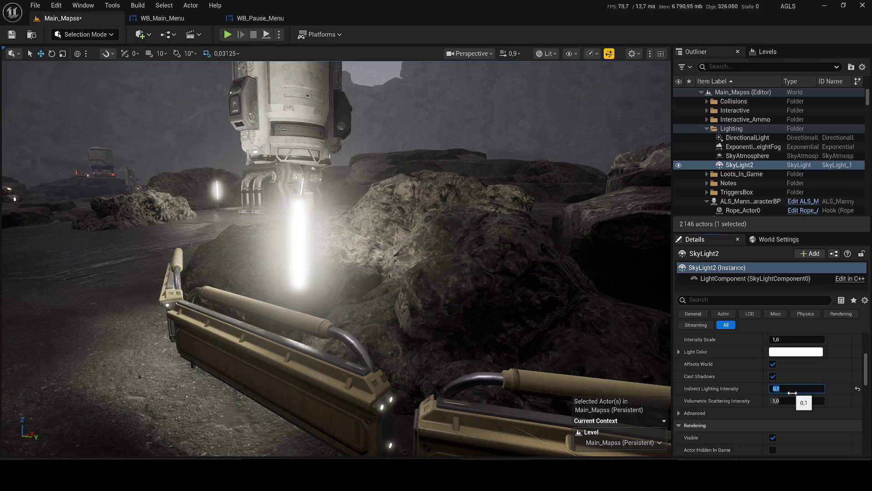
text(1)
click(793, 401)
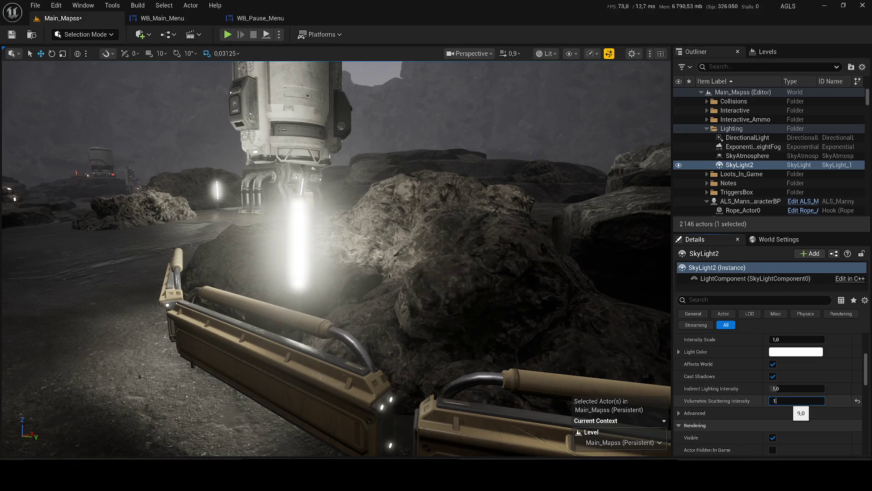
key(Return)
click(6, 34)
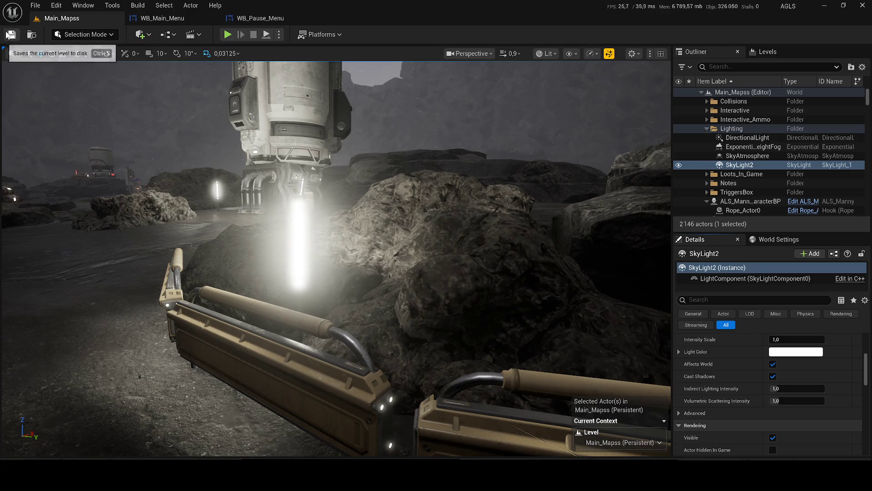
- Turn the sky light off and back on to compare, and filter the Outliner for 'sk'
scroll(830, 383, down, 3)
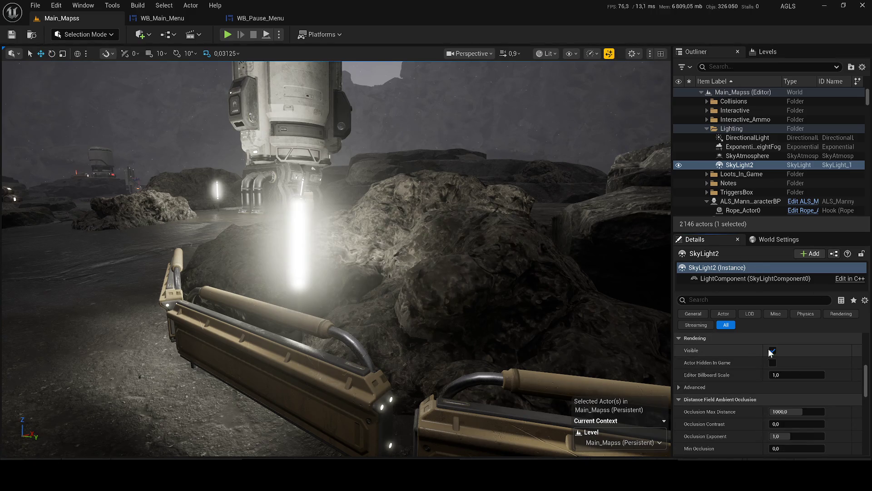
click(773, 351)
click(773, 350)
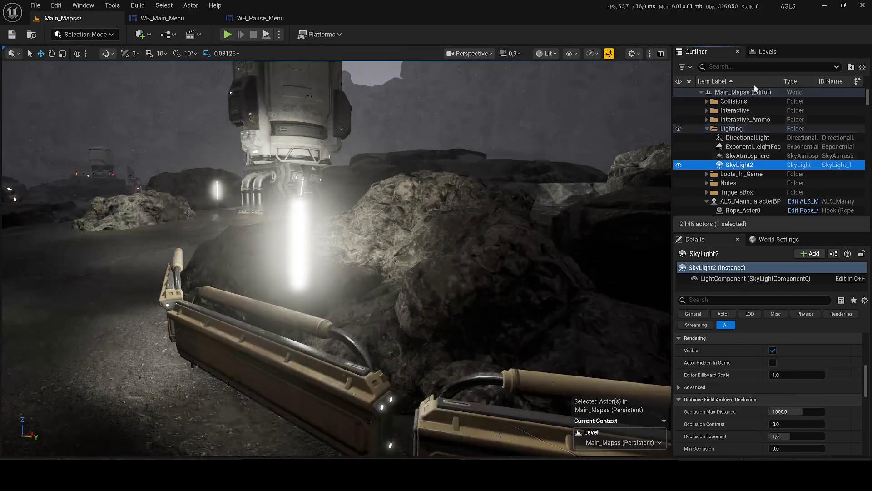
click(722, 67)
text(sk)
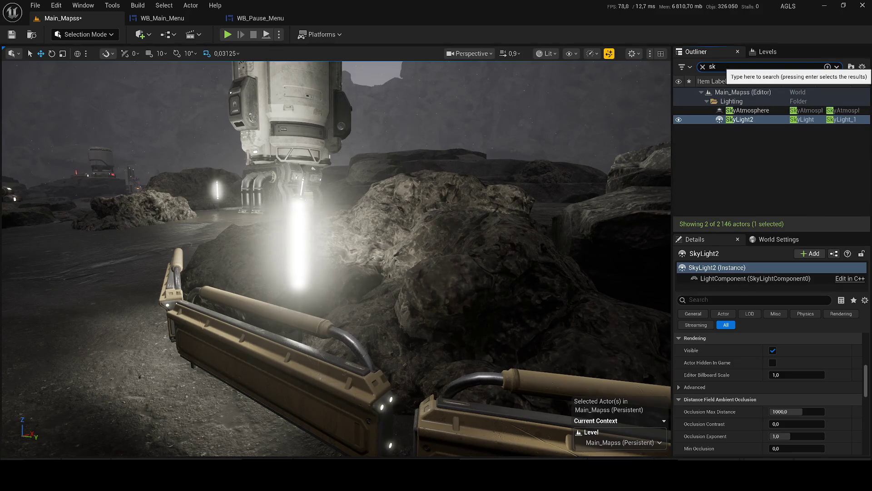
click(683, 66)
click(703, 66)
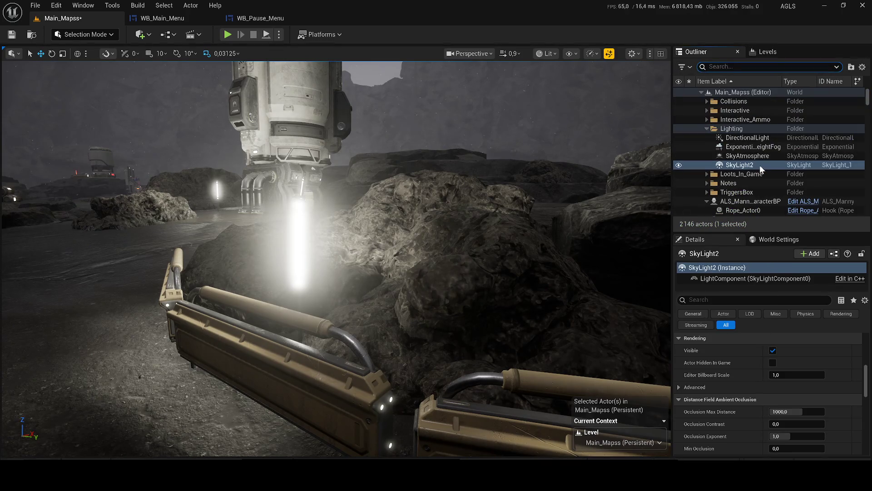
- Rename SkyLight2 to SkyLight, save the level, and hide the DirectionalLight
key(F2)
key(BackSpace)
key(Return)
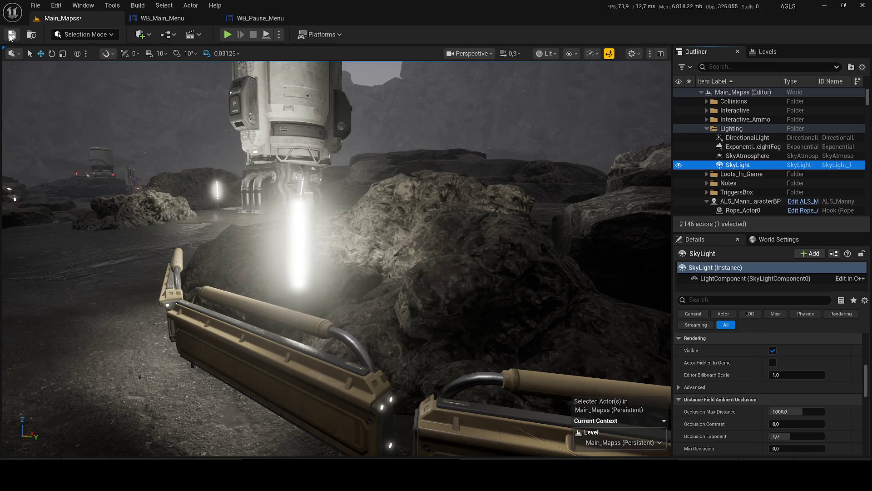
click(10, 35)
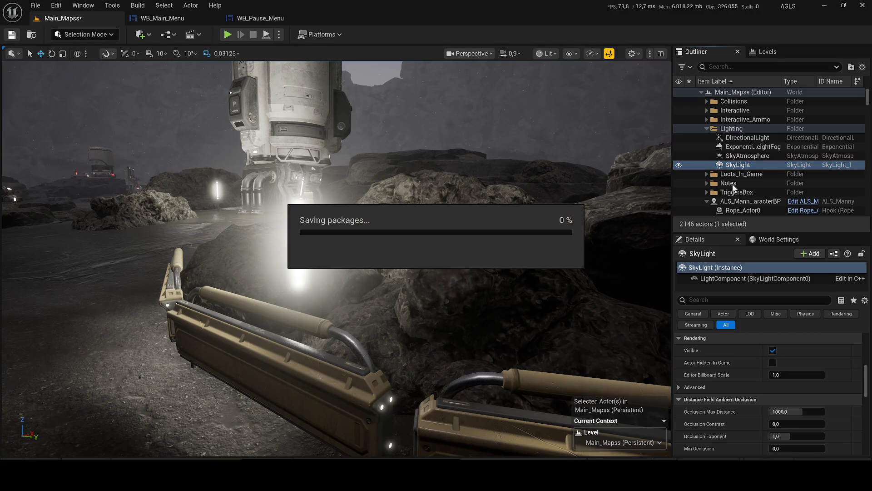
click(749, 137)
click(678, 138)
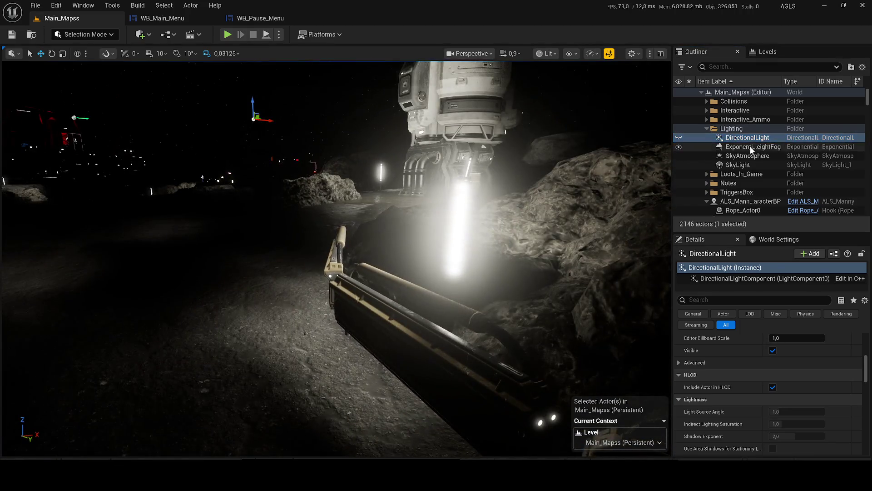
- Hide the height fog and sky atmosphere, then show the directional light, atmosphere and fog again
click(709, 146)
click(680, 147)
click(678, 157)
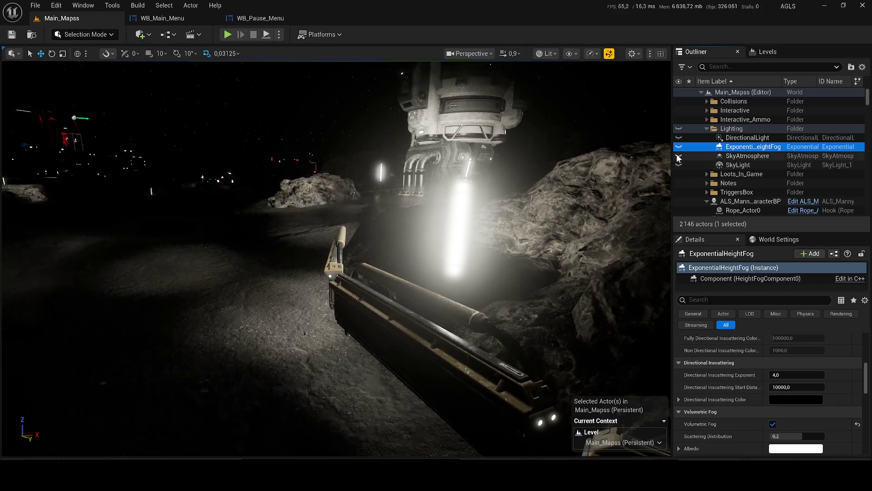
click(679, 137)
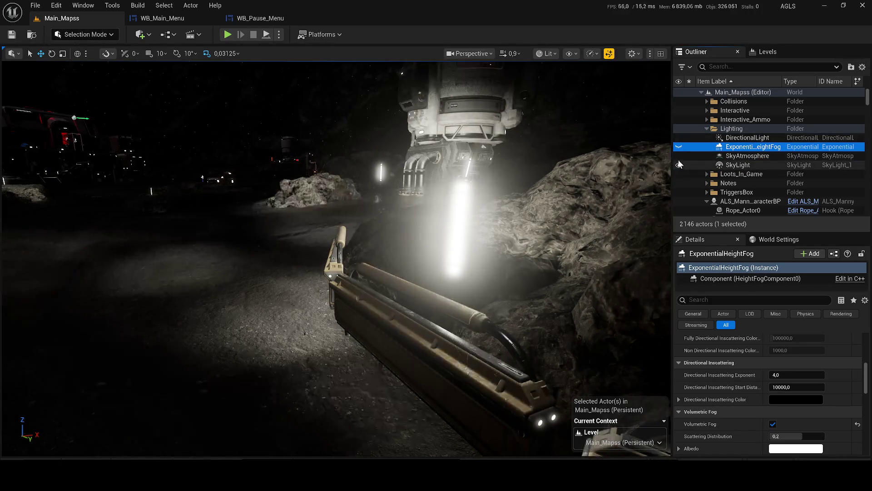
click(679, 147)
scroll(429, 252, down, 5)
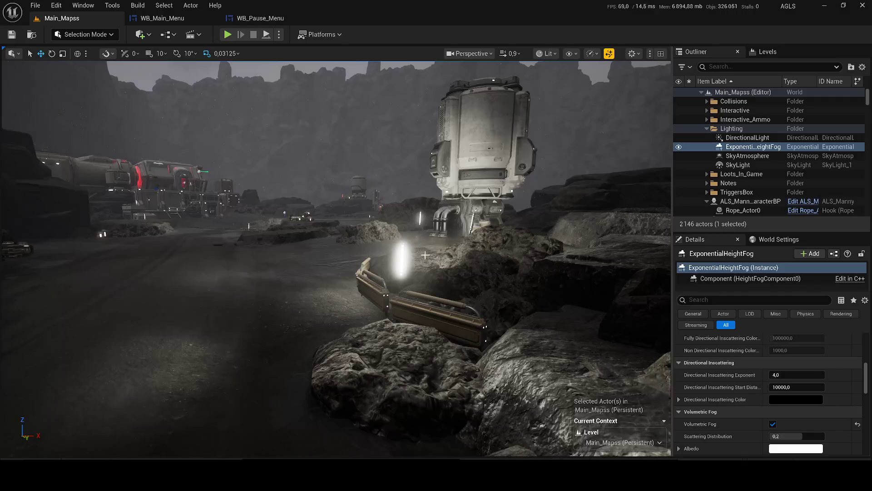
- Select lamp SM_Lamp_70 and open its MI_Light_White instance and parent material M_Light
click(399, 251)
click(401, 262)
scroll(401, 263, up, 2)
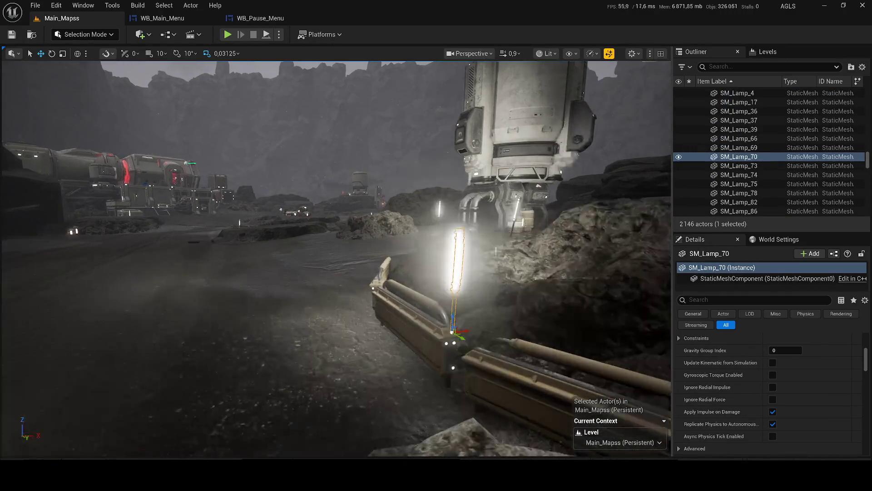
scroll(790, 375, down, 3)
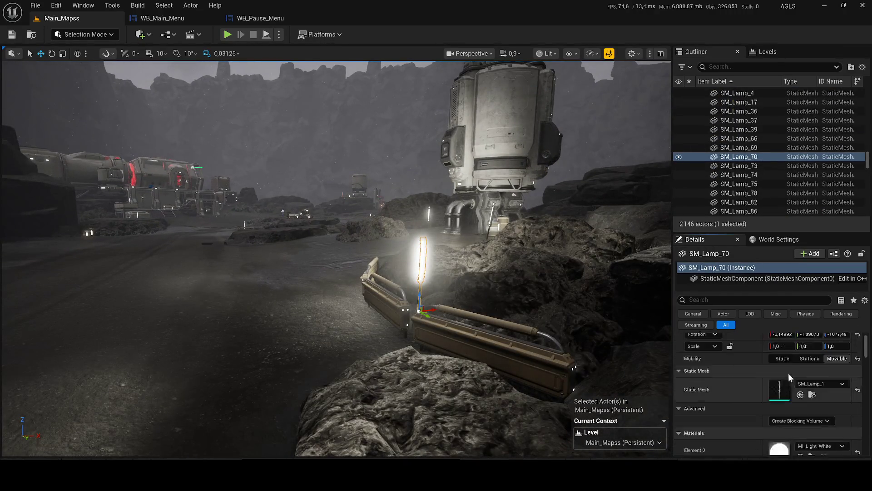
click(812, 415)
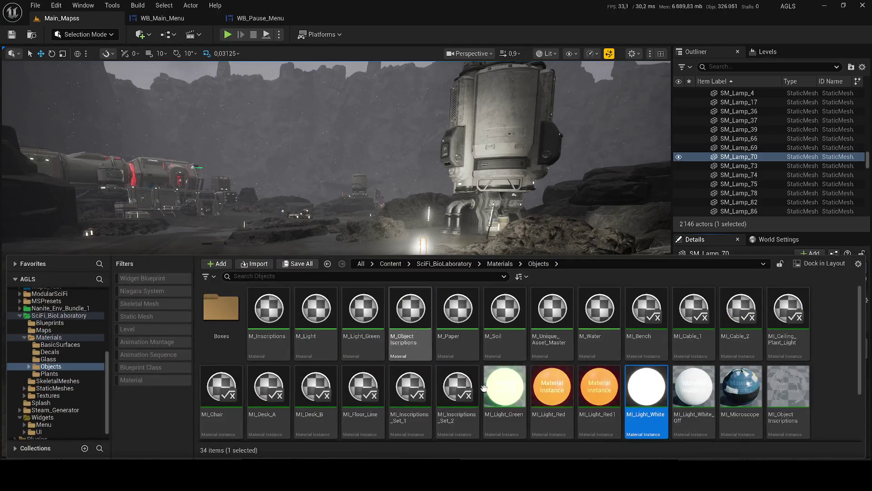
double_click(657, 390)
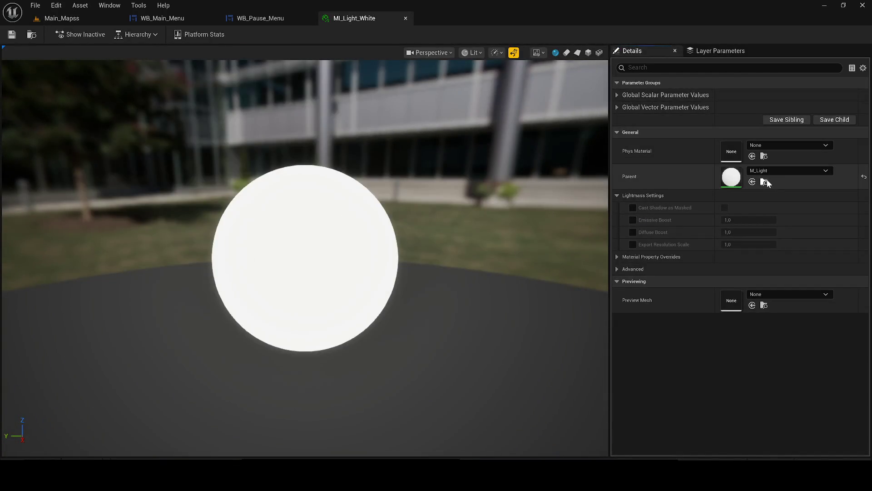
click(765, 182)
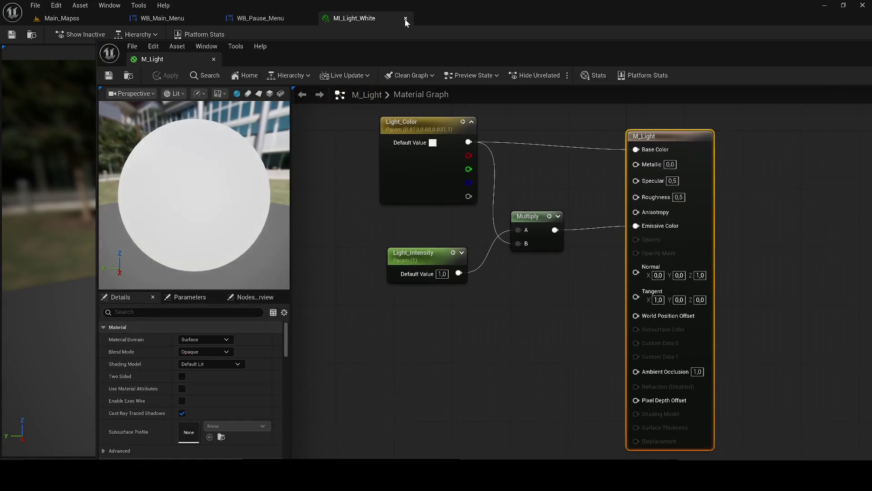
mouse_move(175, 57)
mouse_down()
mouse_move(342, 31)
mouse_move(320, 21)
mouse_up()
- Set M_Light's Light_Intensity default to 0,7, apply it, and go back to Main_Mapss
click(329, 233)
text(0,7)
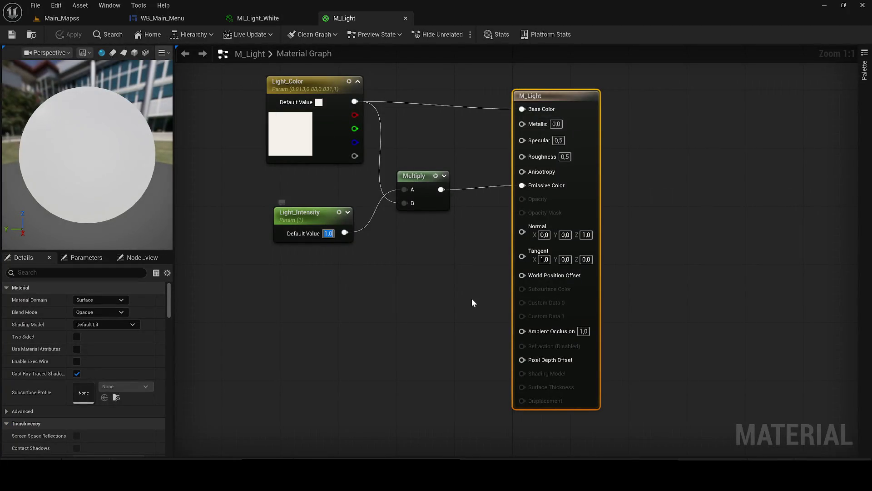
key(Return)
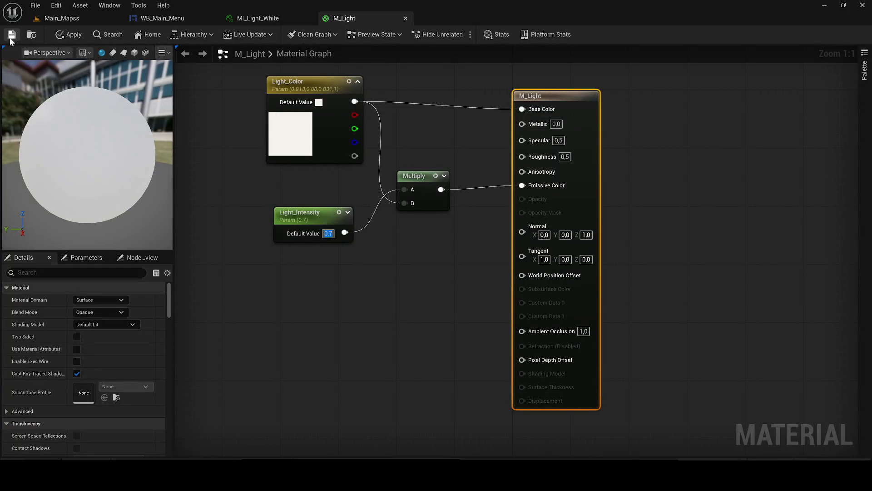
click(65, 37)
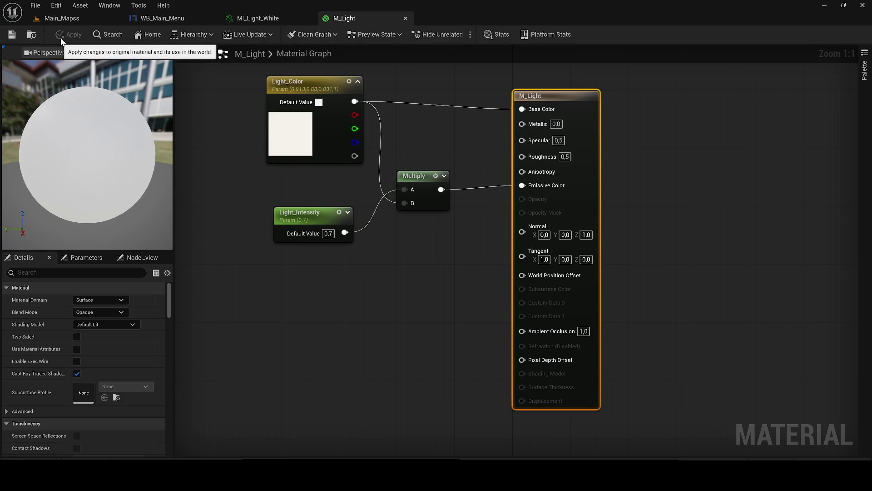
click(51, 19)
- Frame the view on lamp SM_Lamp_82 among the rocks
key(f)
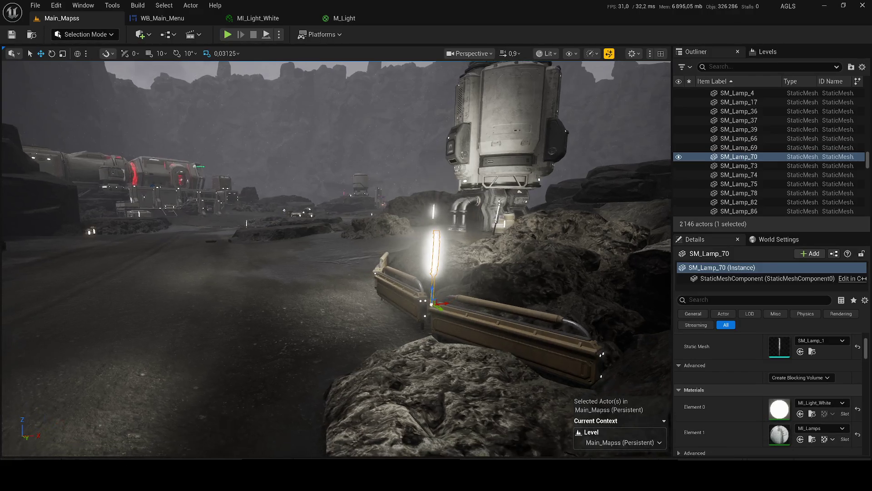
scroll(386, 224, down, 4)
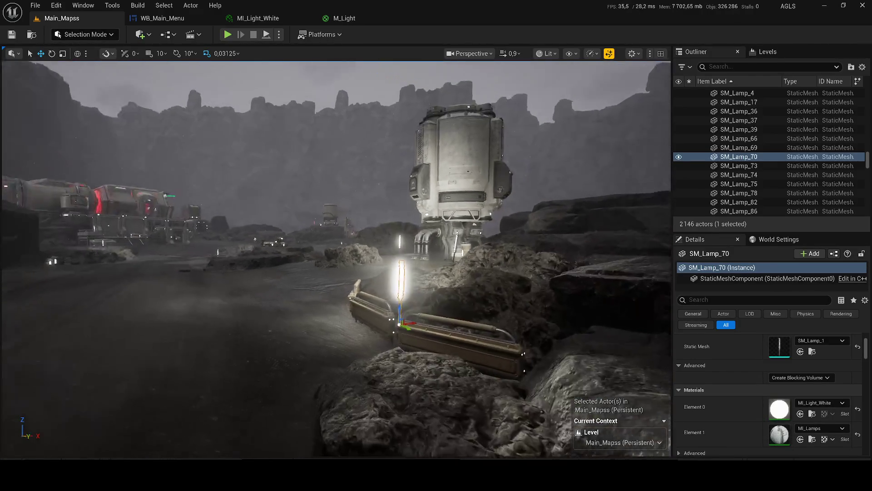
drag(396, 241, 455, 234)
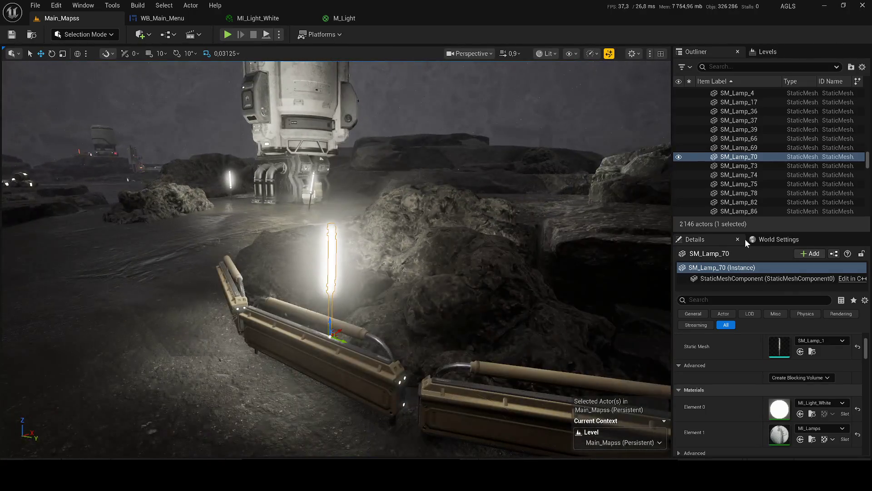
click(455, 234)
key(f)
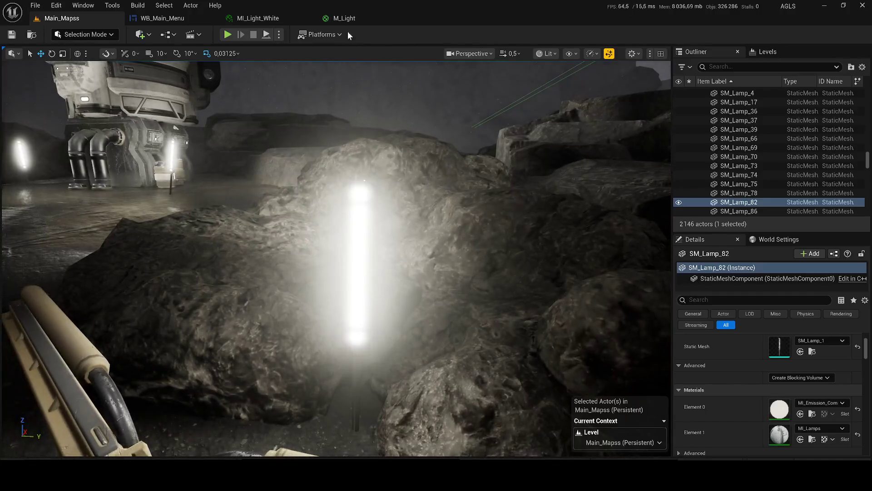
- Set M_Light's Light_Intensity to 0,3, apply and save the material
click(346, 20)
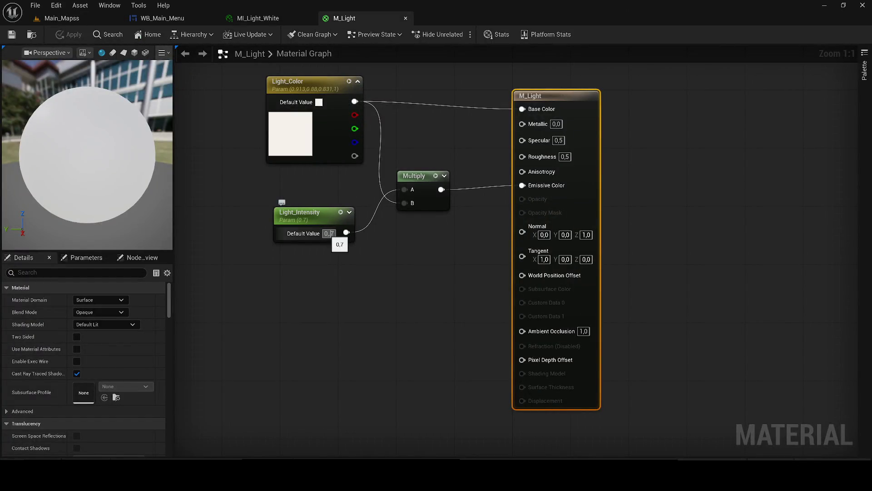
text(3)
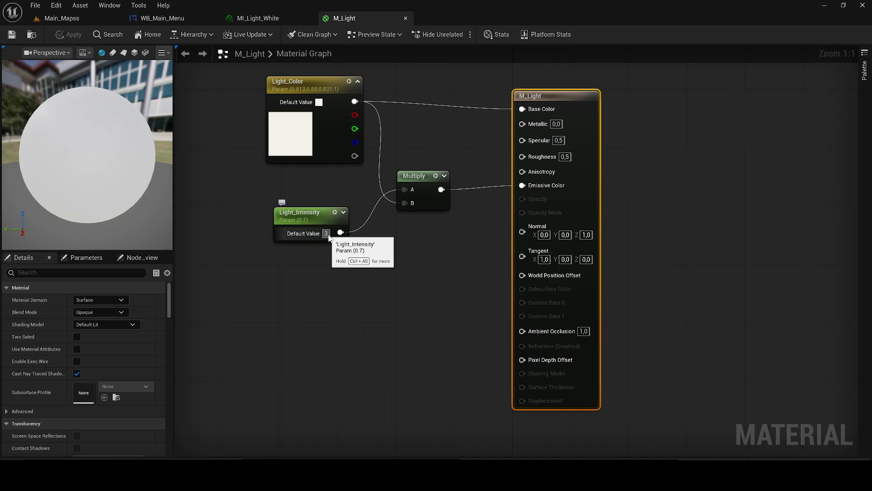
text(.3)
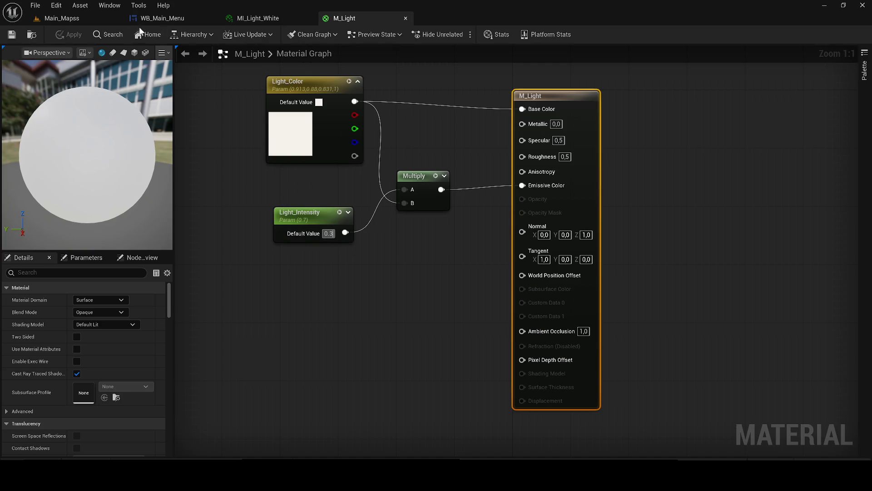
click(68, 35)
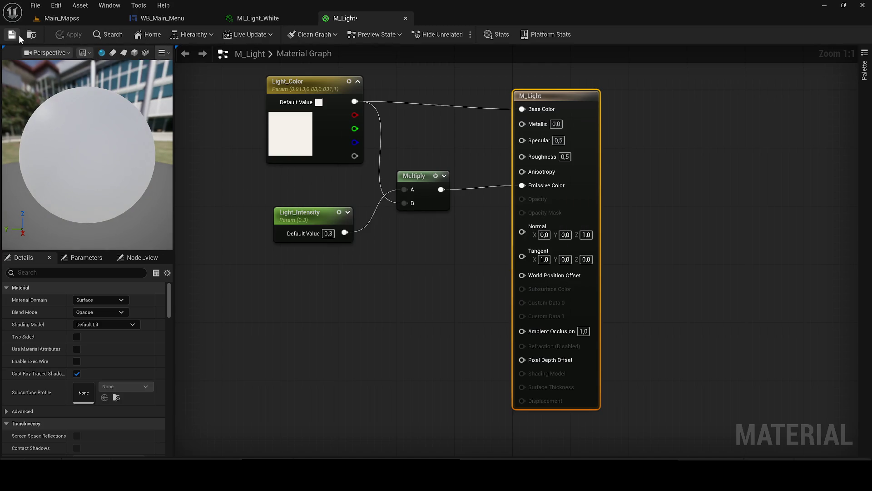
click(11, 35)
click(57, 20)
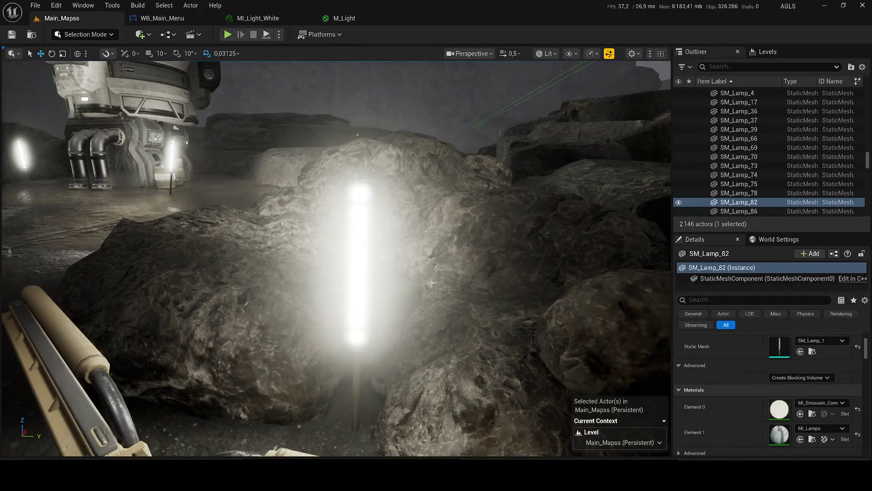
- Lower Light_Intensity to 0,06, check the dimmer lamp, save M_Light, and locate MI_Light_White
click(361, 235)
drag(471, 328, 423, 400)
scroll(336, 259, up, 2)
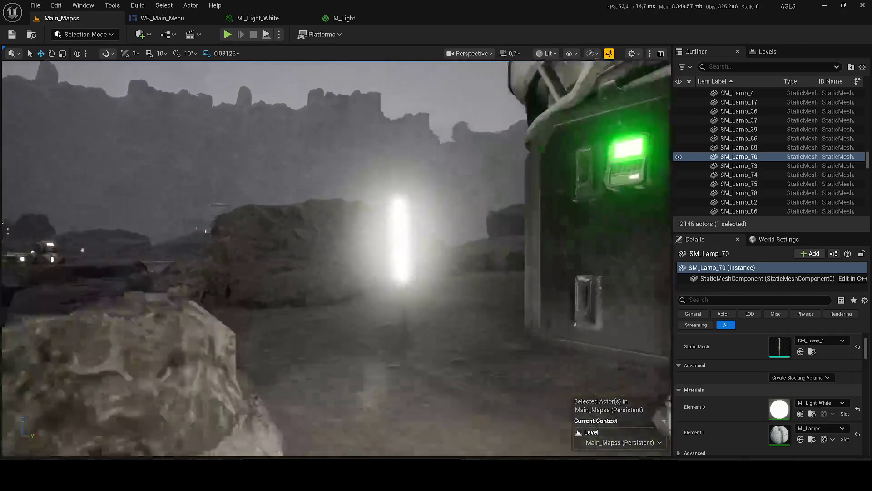
click(345, 18)
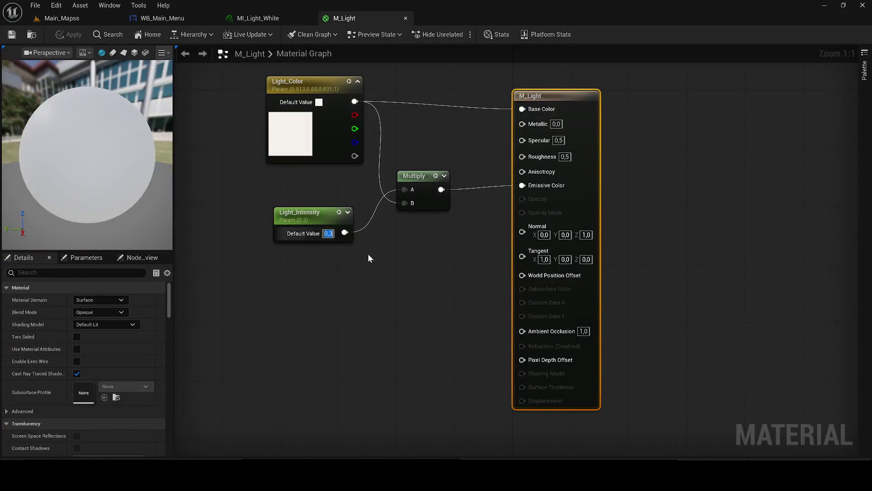
text(6)
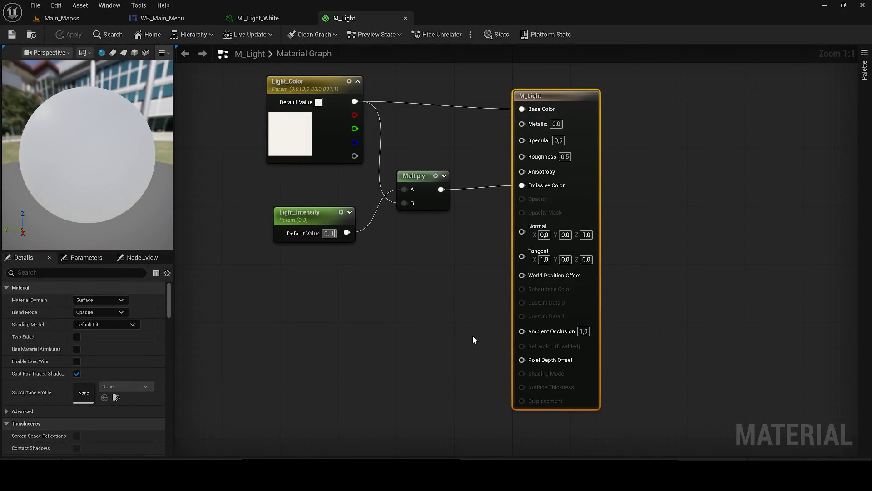
text(06)
key(Return)
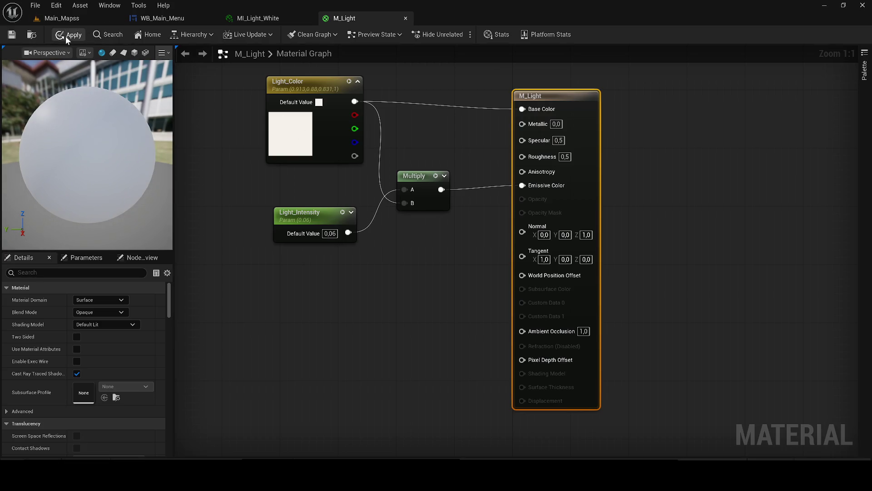
click(63, 16)
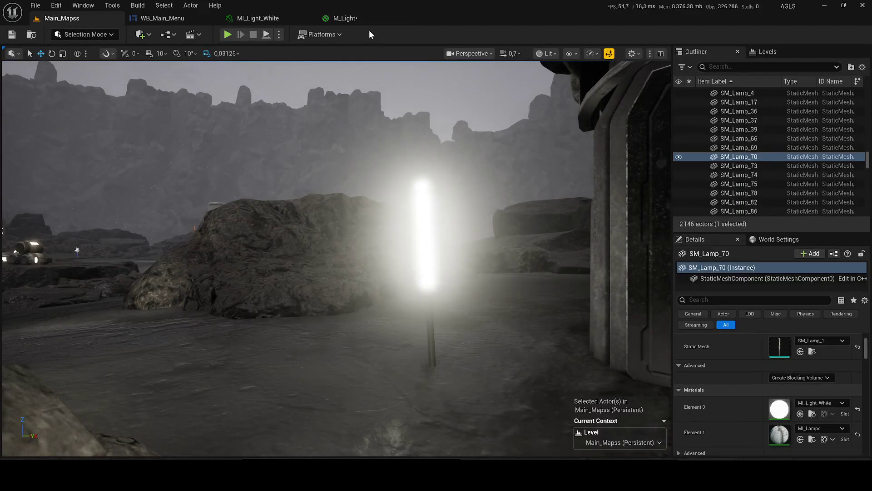
click(344, 19)
click(11, 34)
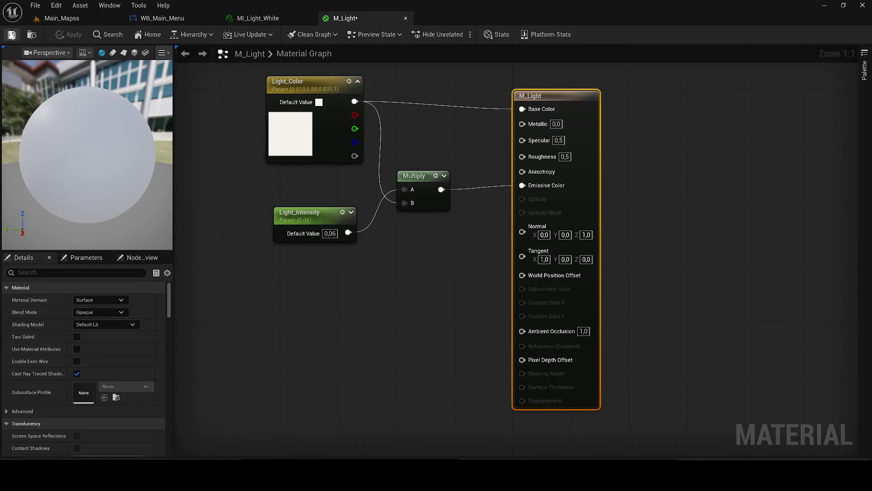
click(75, 20)
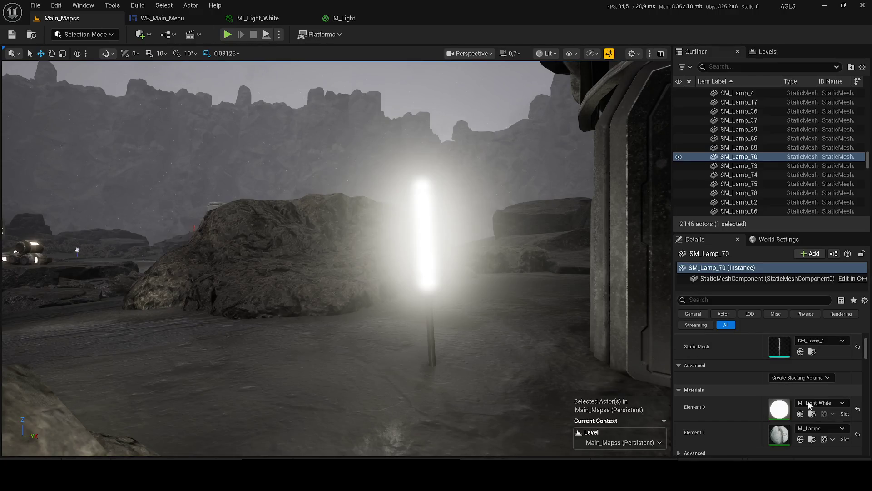
click(813, 413)
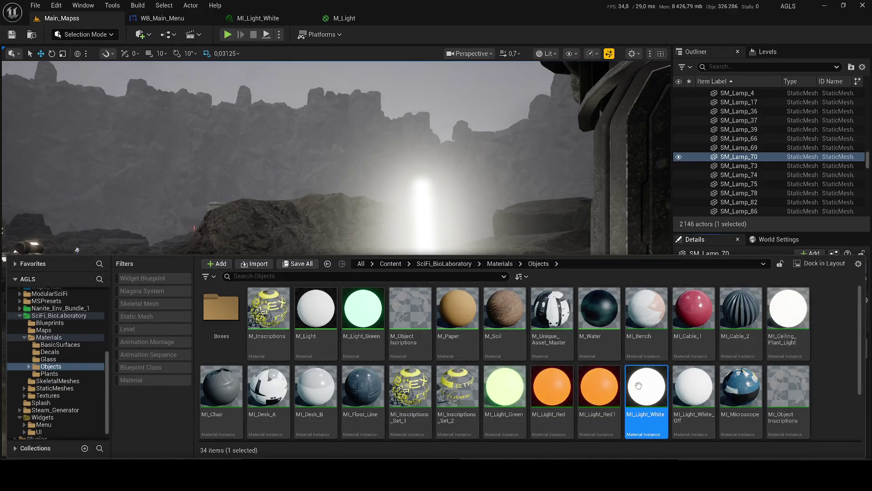
- Open MI_Light_White and override its Lightmass Emissive Boost to -5,0
double_click(639, 385)
scroll(363, 241, up, 5)
scroll(363, 241, down, 5)
click(633, 220)
mouse_move(736, 220)
mouse_down()
mouse_move(700, 220)
mouse_move(760, 218)
mouse_up()
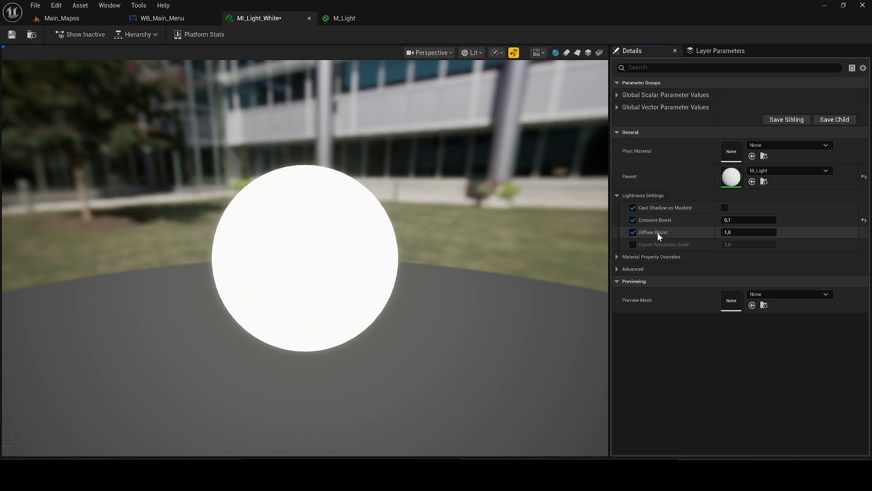
click(742, 220)
text(-5)
key(Tab)
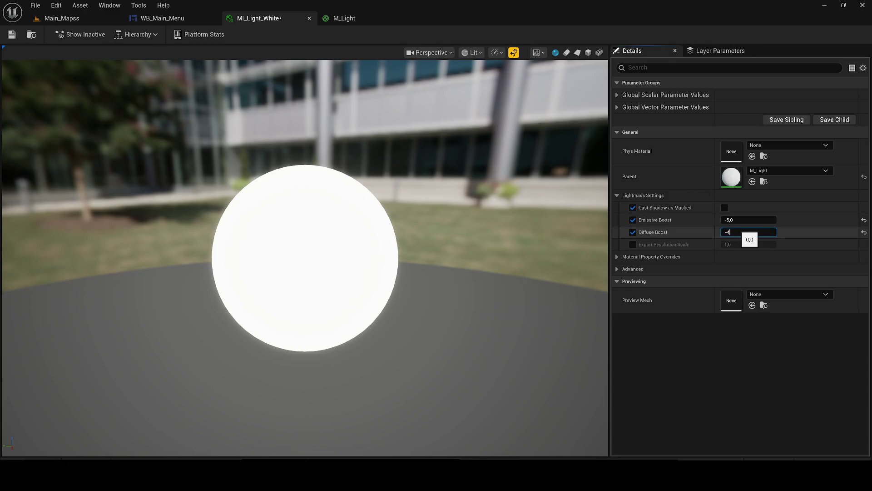
- Set Diffuse Boost to -40,0 and Export Resolution Scale to 0,0, then save MI_Light_White
click(635, 245)
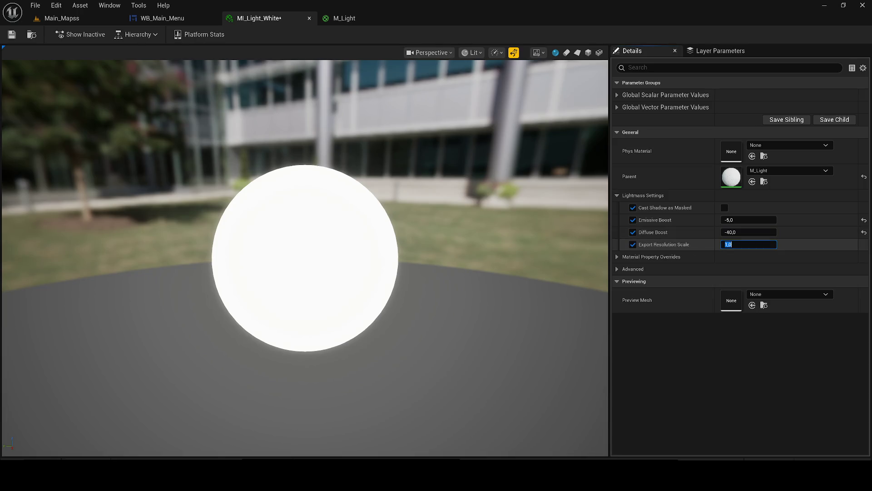
key(BackSpace)
key(BackSpace)
key(BackSpace)
text(-450)
key(Return)
click(11, 35)
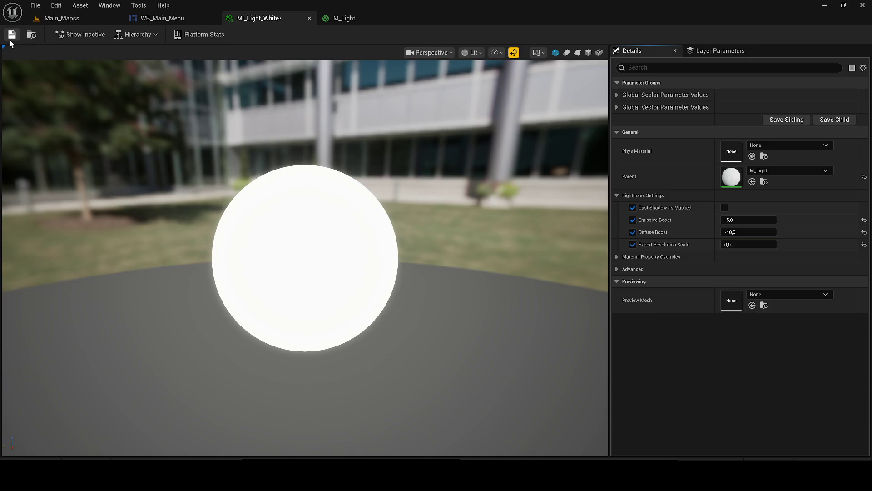
click(59, 18)
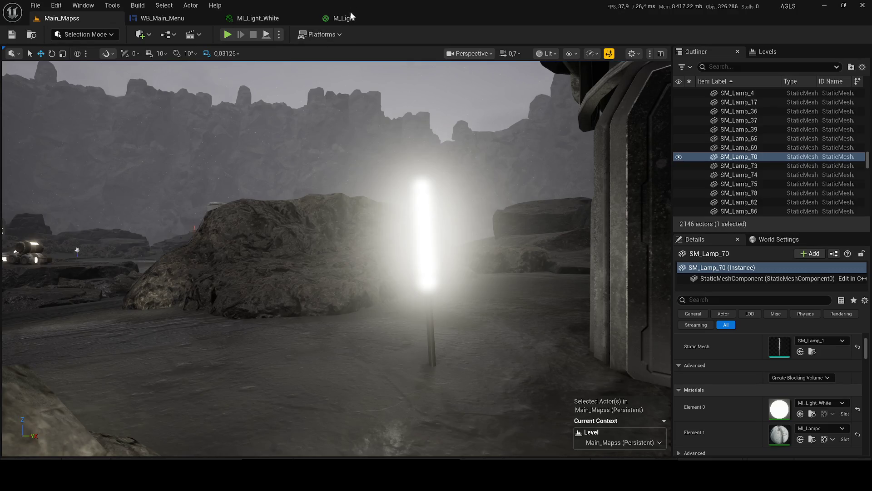
- Set M_Light's Ambient Occlusion pin to 0,5, return to Main_Mapss, and start Play-in-Editor
click(352, 17)
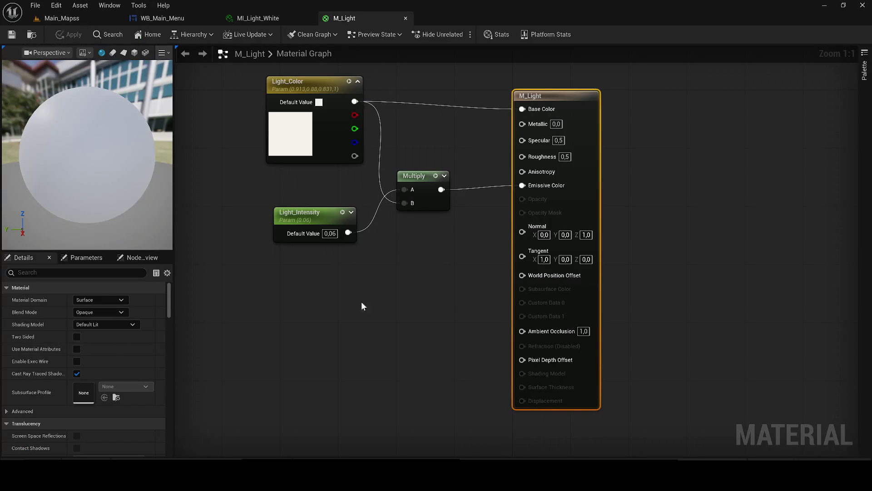
click(583, 331)
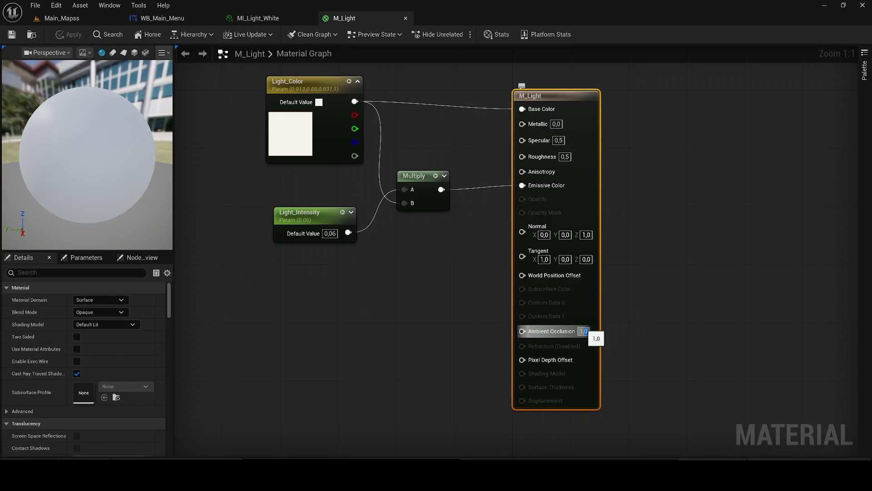
text(0,5)
key(Return)
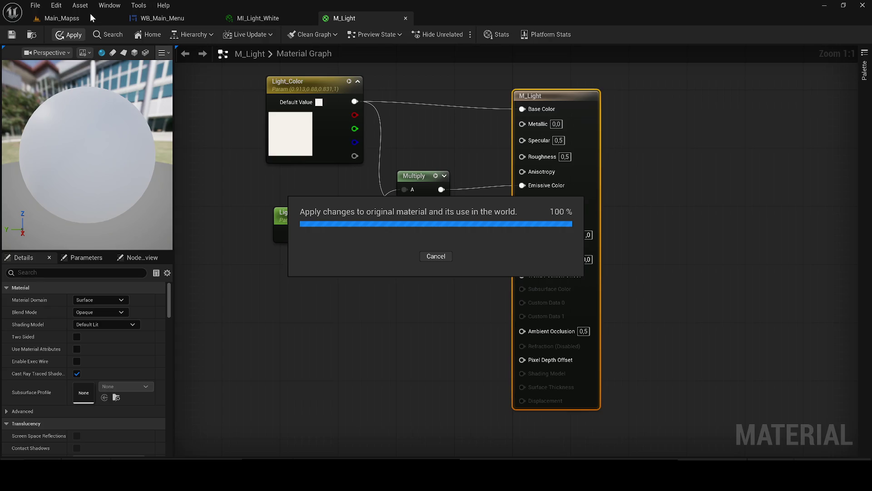
click(76, 12)
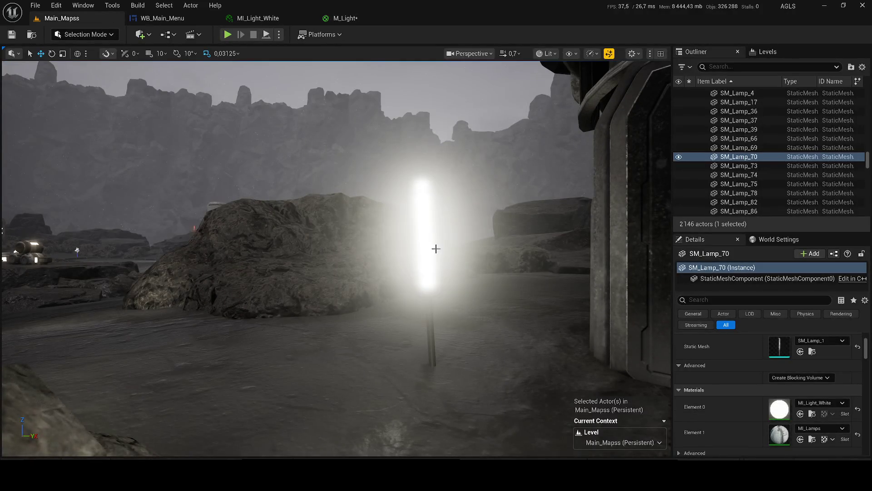
key(alt+p)
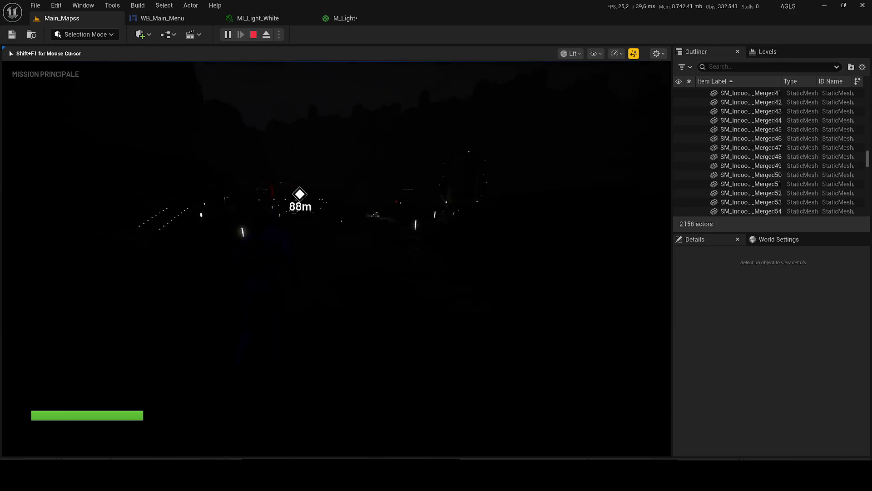
- Run the character past the lit benches and structure toward the objective marker, then stop the playtest
key(w)
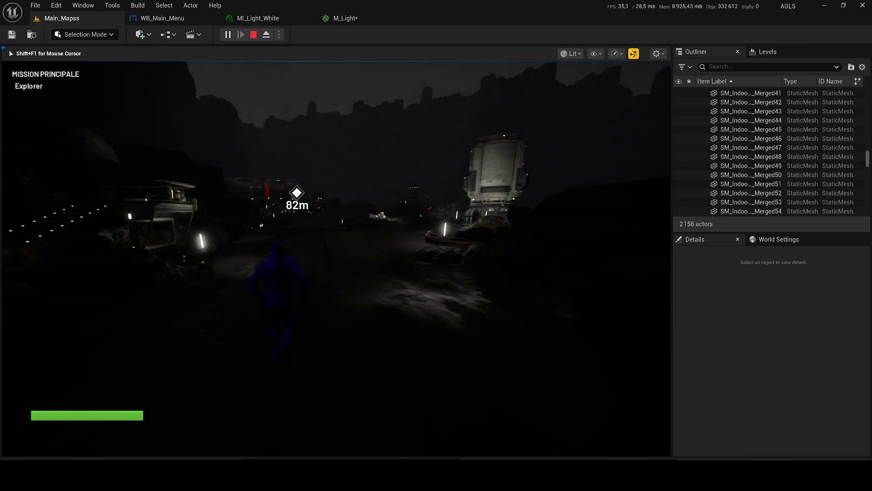
key(w)
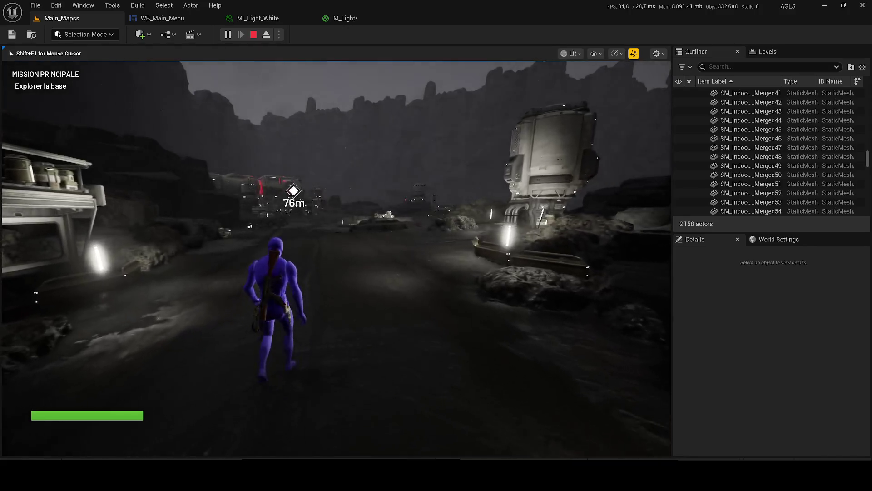
key(w)
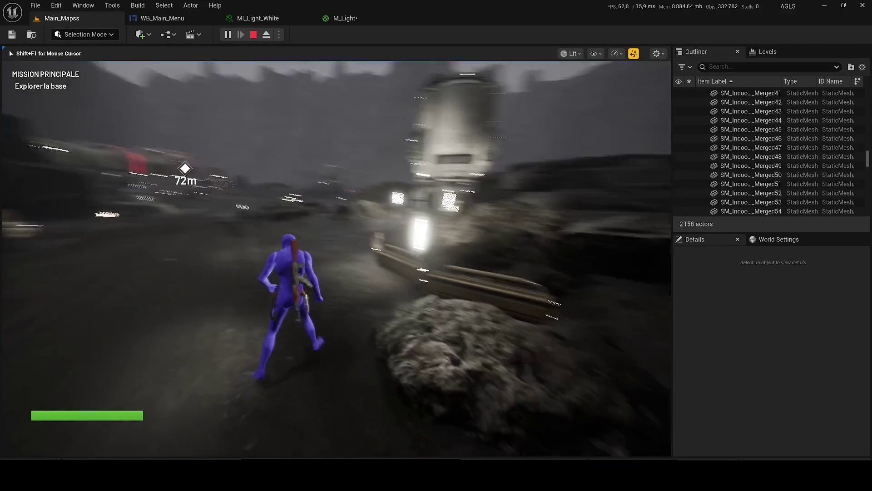
key(w)
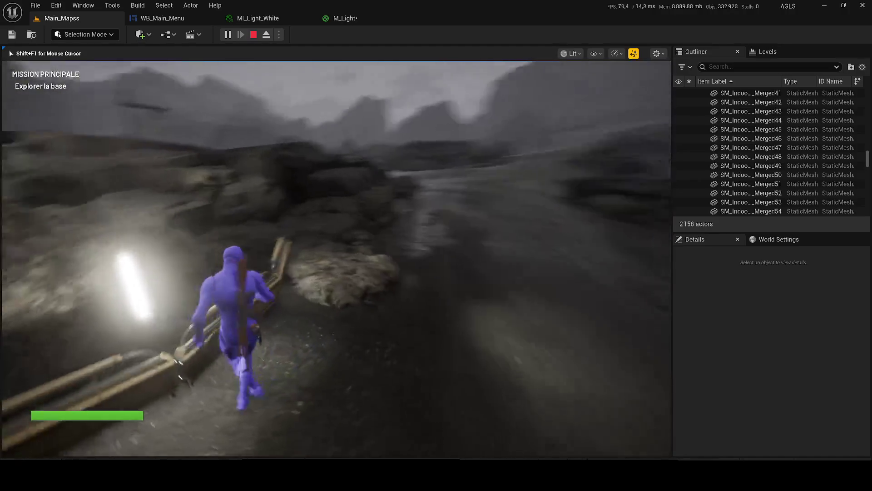
key(w)
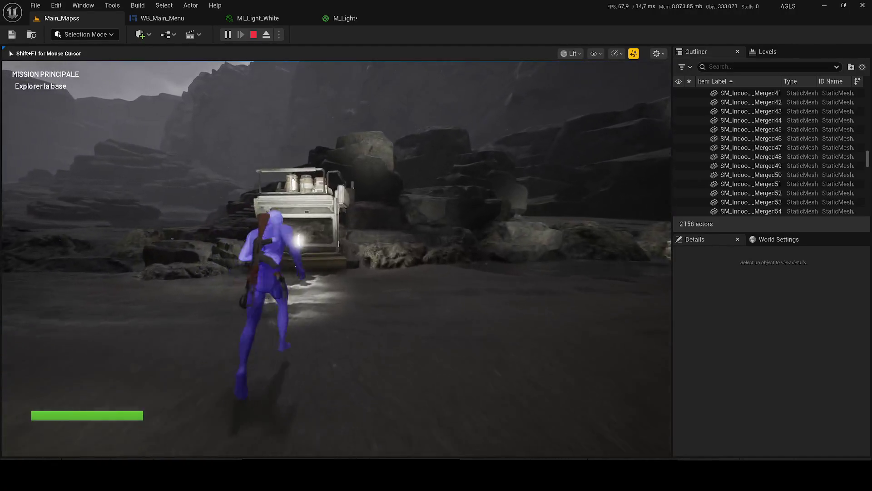
key(w)
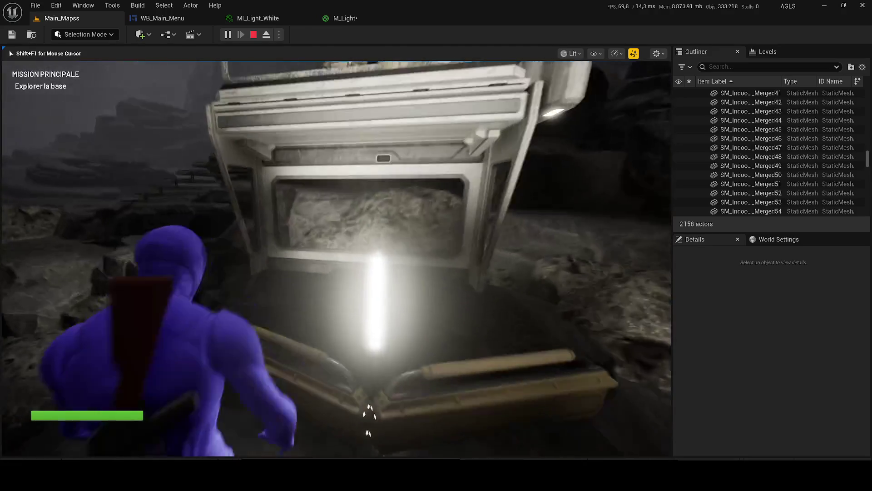
key(w)
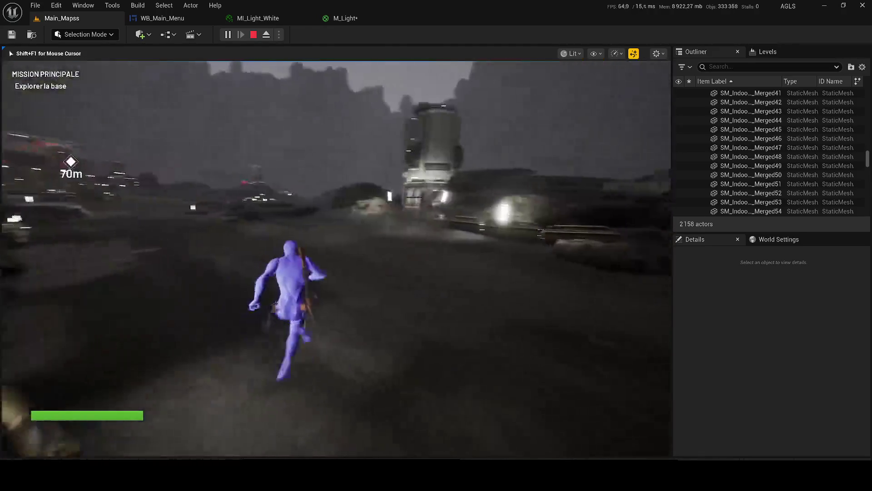
key(w)
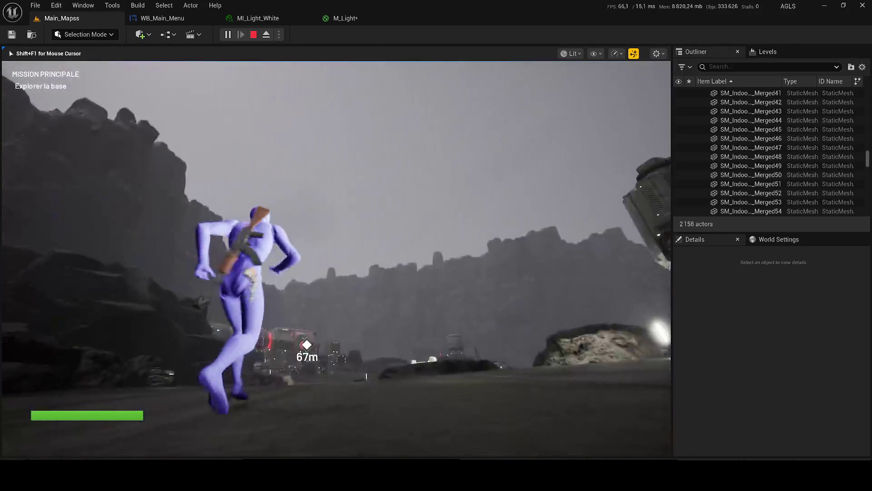
key(Escape)
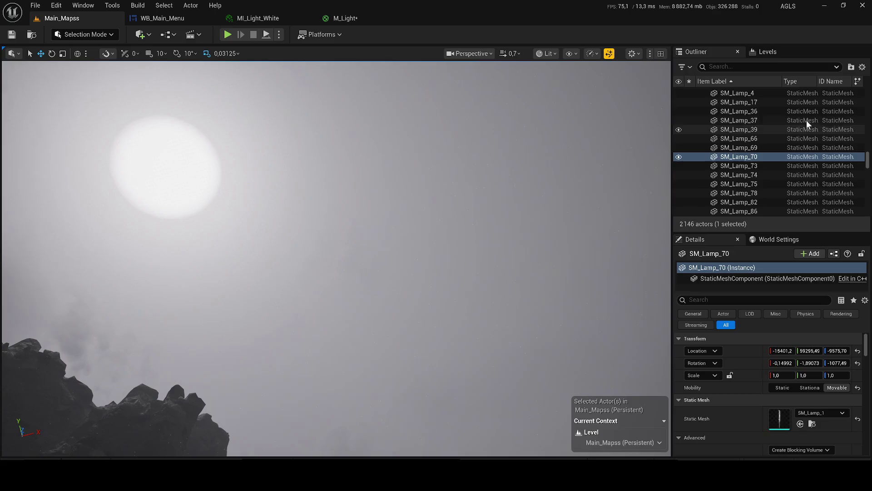
- Select the DirectionalLight and briefly hide then show it to compare the scene
scroll(750, 136, up, 10)
click(700, 139)
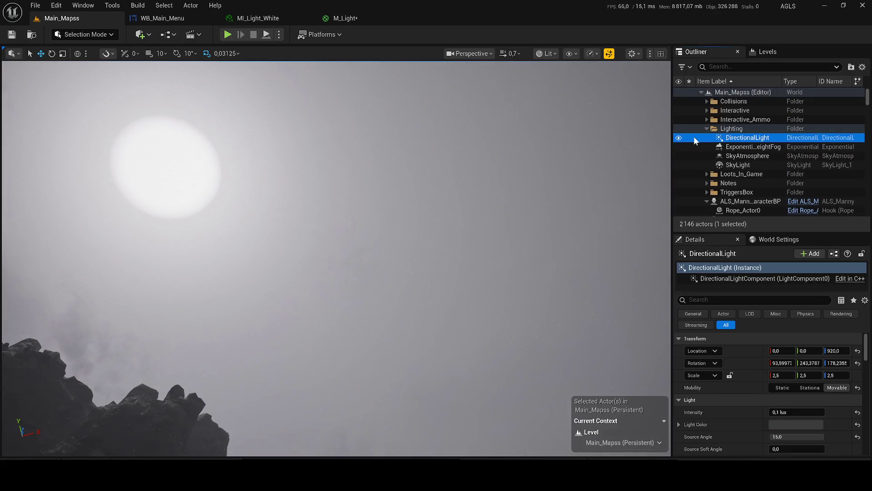
click(678, 139)
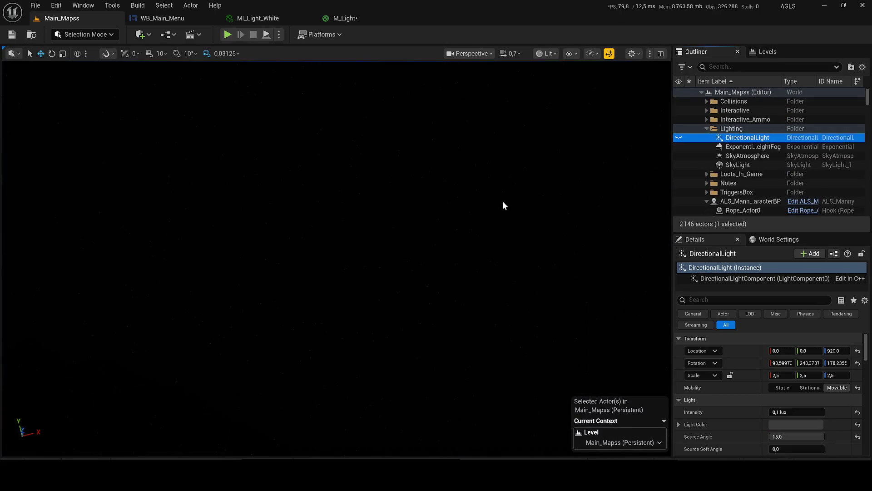
scroll(638, 104, up, 1)
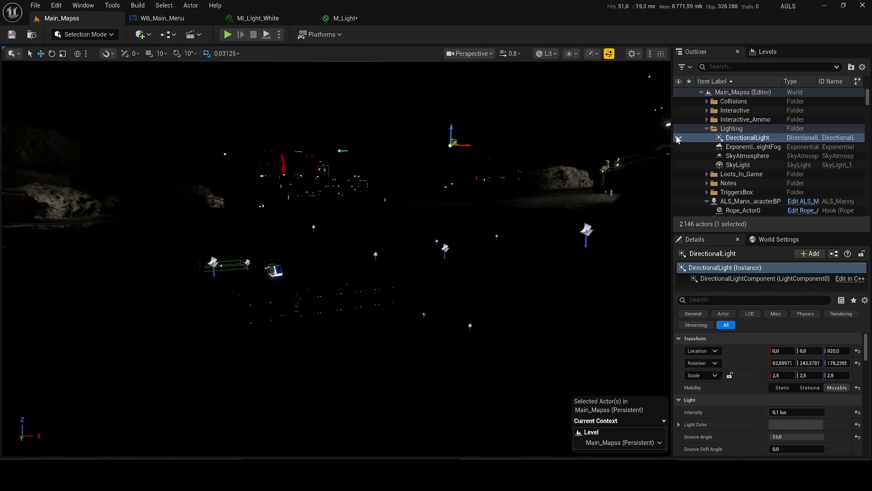
click(678, 139)
scroll(336, 259, up, 3)
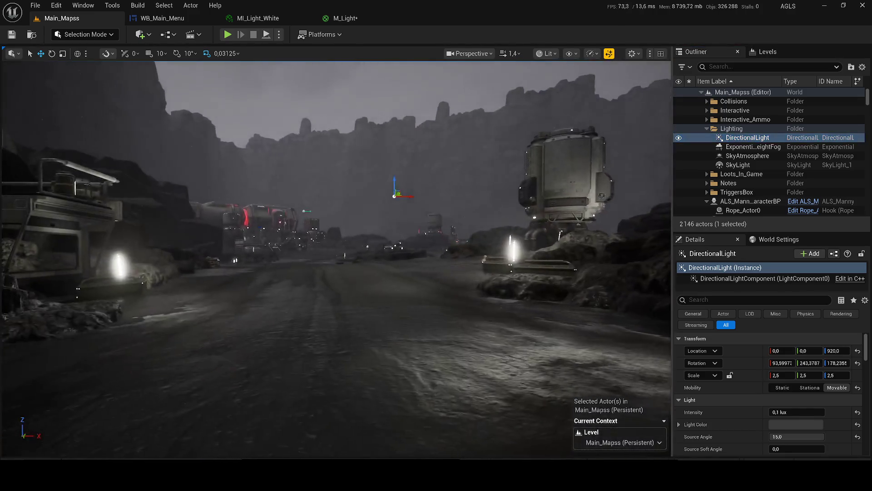
- Darken the directional light's colour to black and commit a 10,0 lux intensity
click(792, 423)
drag(718, 239, 722, 334)
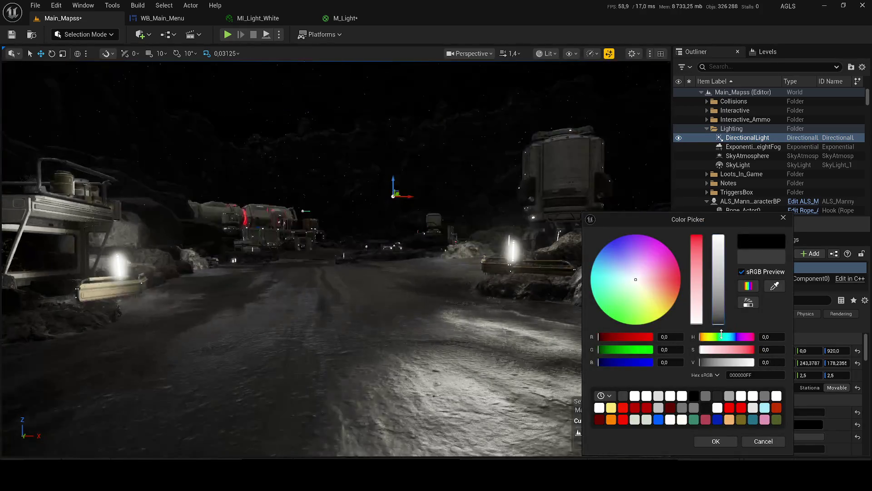
click(716, 441)
text(s)
click(799, 412)
key(Return)
drag(466, 297, 418, 262)
scroll(793, 417, down, 1)
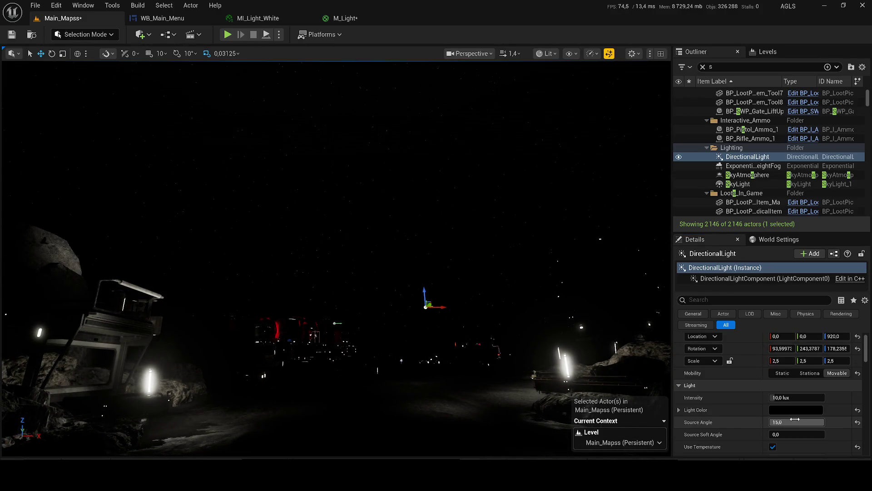
- Change the light colour to a saturated dark red (310000)
click(796, 407)
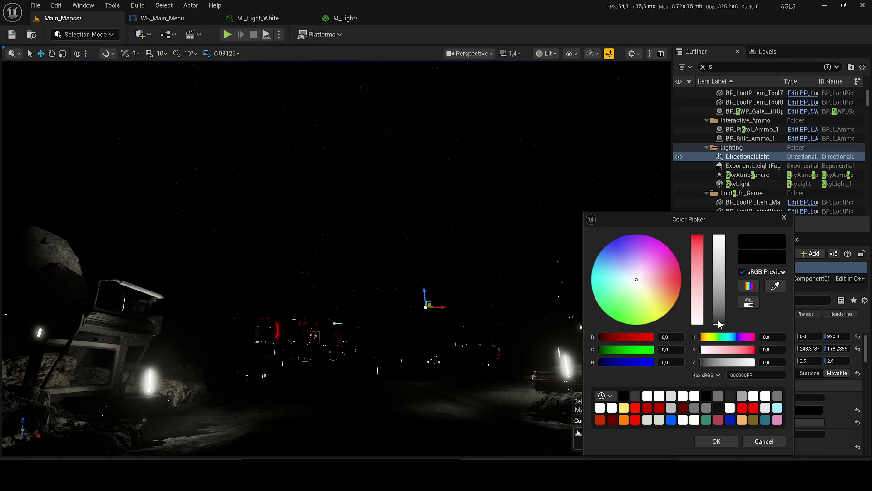
click(720, 323)
click(755, 350)
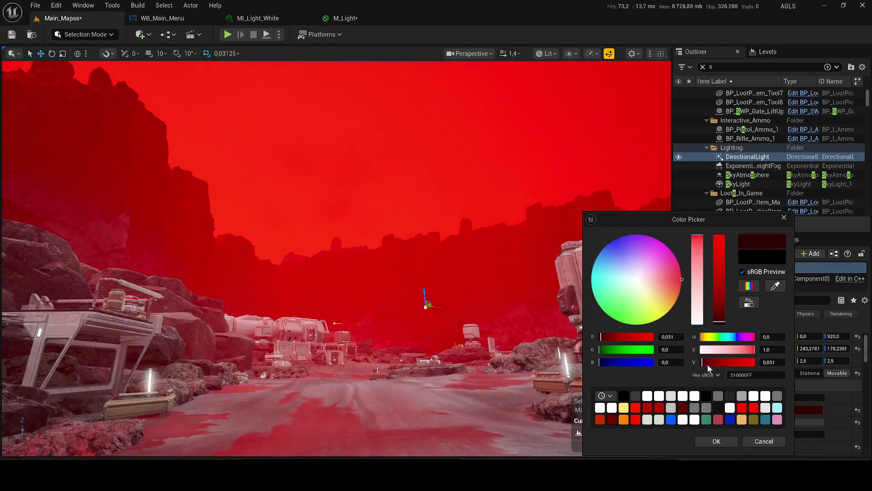
click(717, 441)
drag(336, 255, 337, 209)
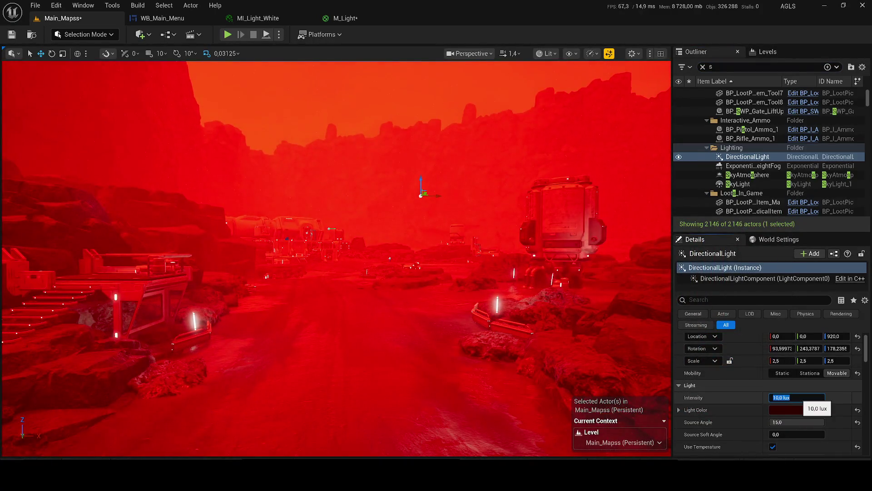
- Lower the light intensity to 1,0 then 0,1 lux and start a playtest of the red night level
text(1)
key(Return)
text(0,1)
key(Return)
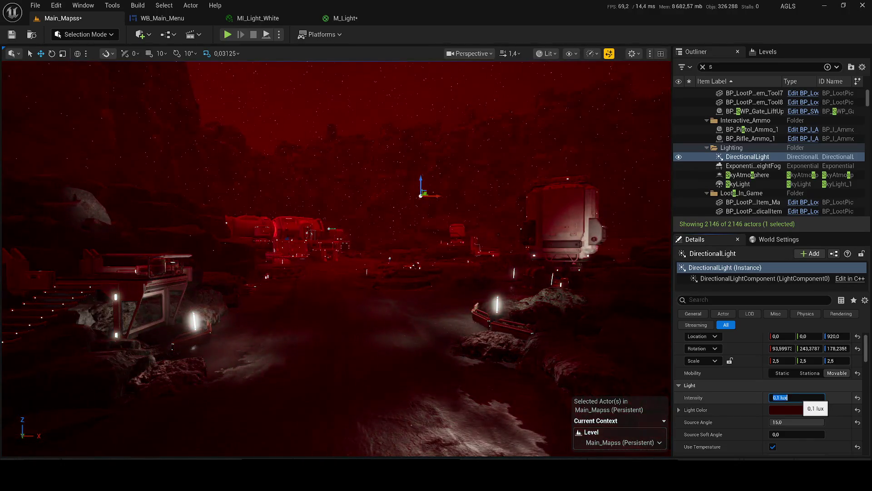
mouse_move(494, 218)
mouse_down()
mouse_move(495, 207)
mouse_move(495, 218)
mouse_move(483, 214)
mouse_up()
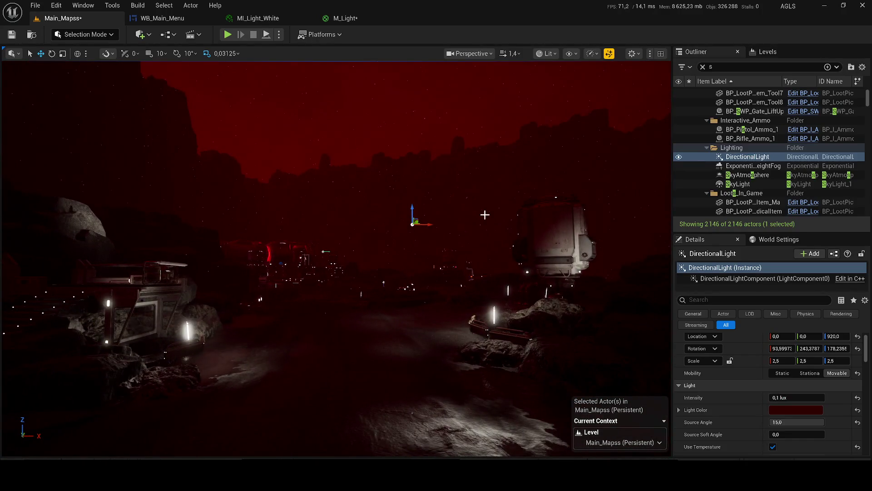
click(227, 35)
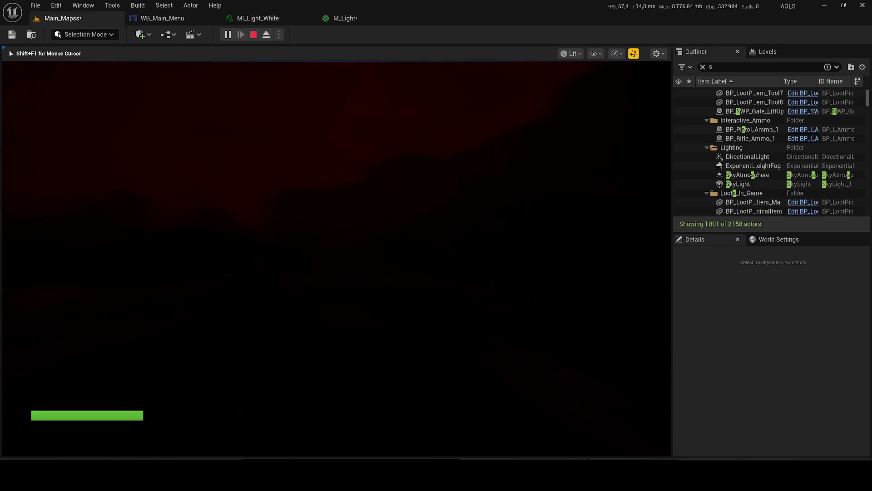
key(Escape)
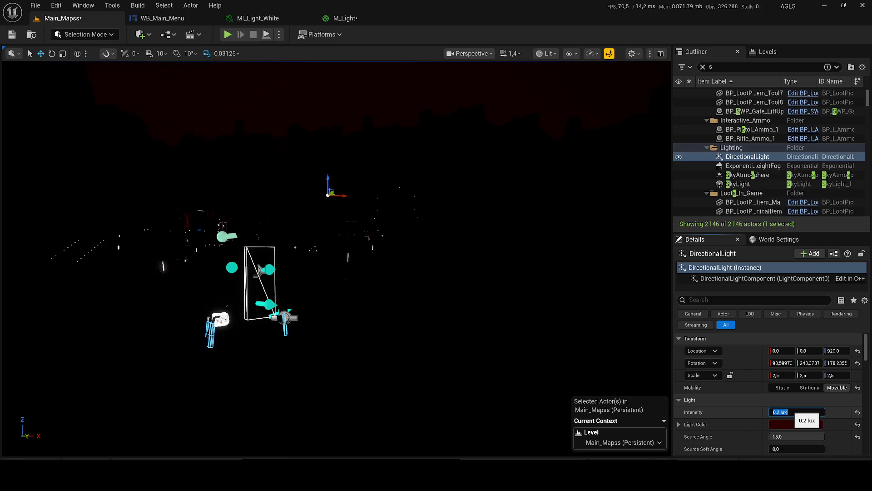
- Replace the dark red light colour with a neutral dark grey (474747)
click(784, 423)
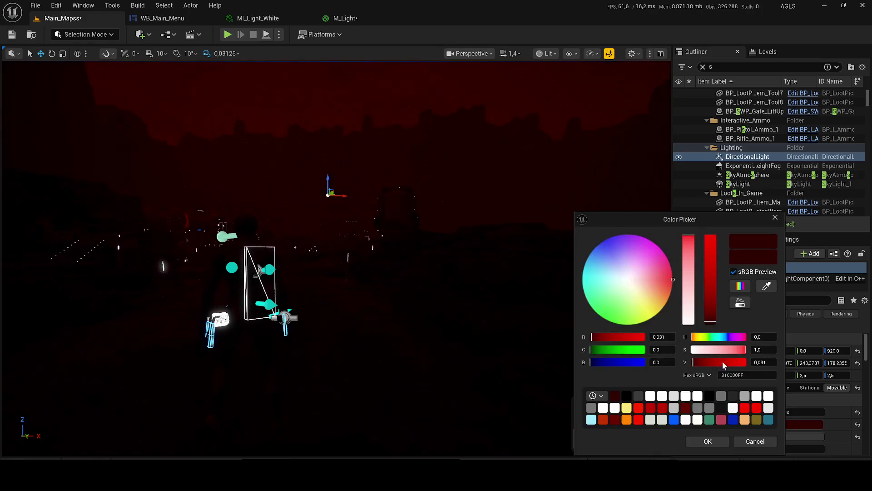
drag(711, 323, 711, 328)
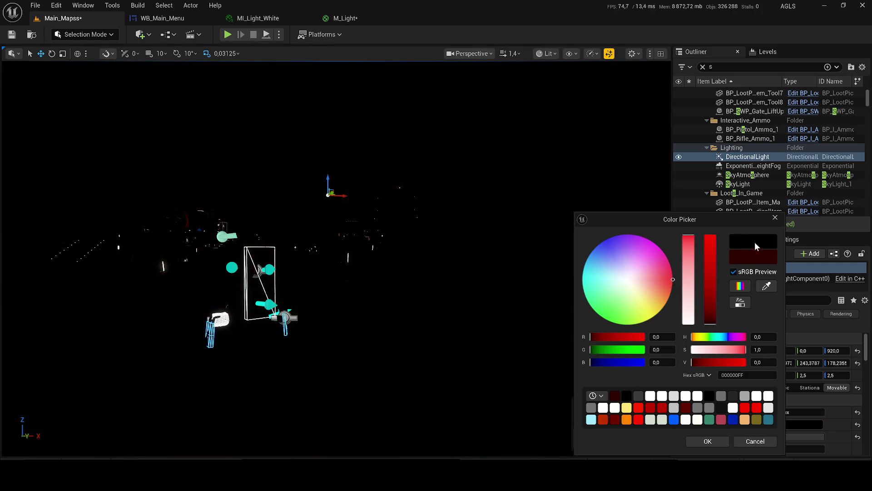
click(714, 324)
mouse_move(655, 274)
mouse_down()
mouse_move(667, 301)
mouse_move(671, 291)
mouse_move(665, 306)
mouse_up()
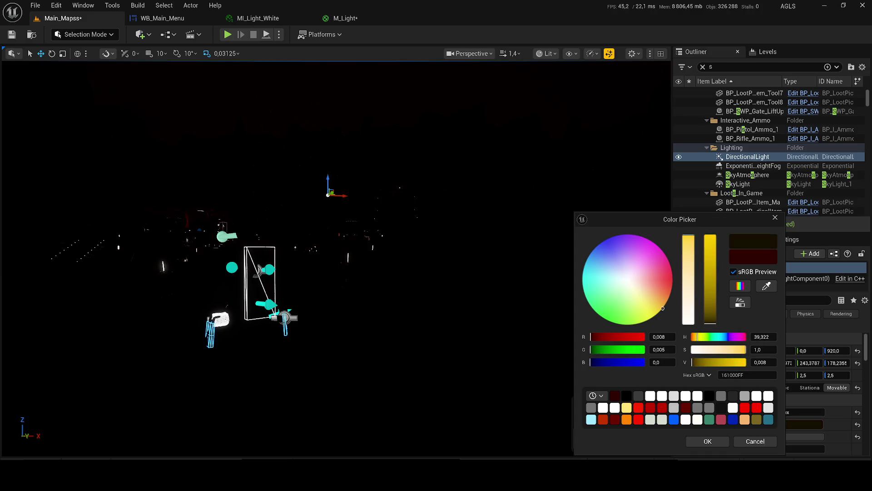
click(626, 396)
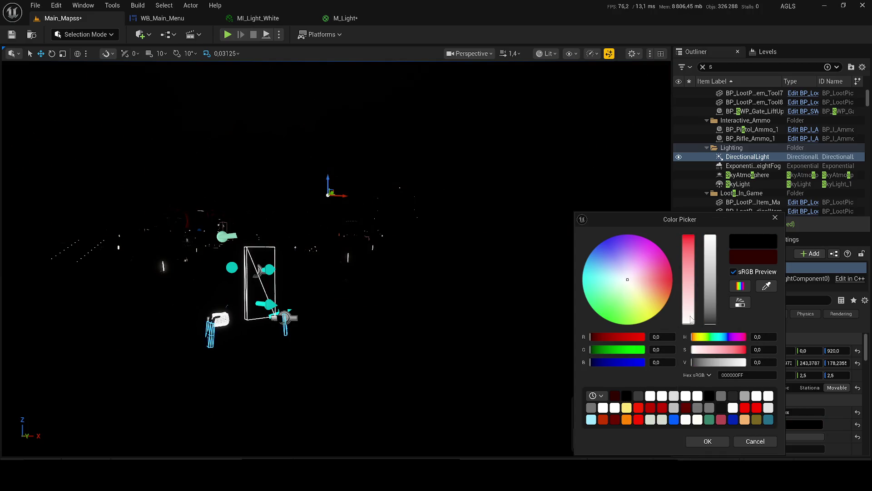
click(715, 321)
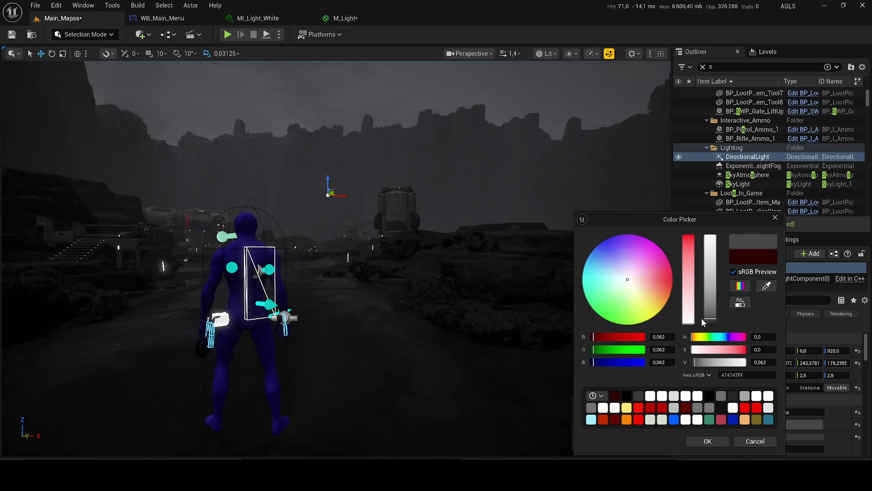
click(707, 441)
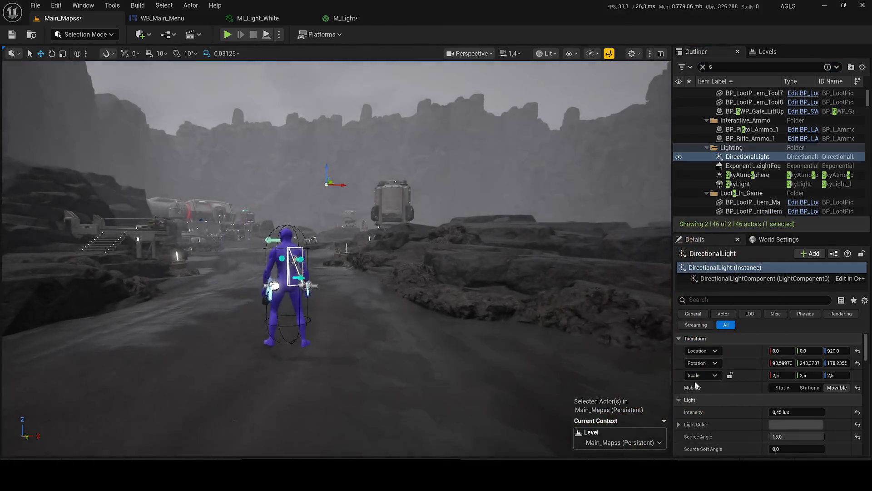
- Reset the intensity to 0,1 lux and shrink the source angle to about 4,87
drag(782, 411, 822, 412)
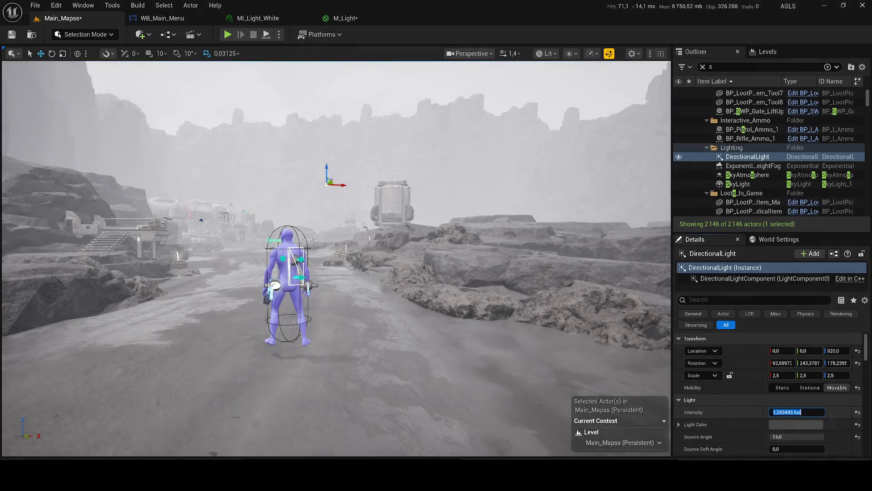
text(0,1)
key(Return)
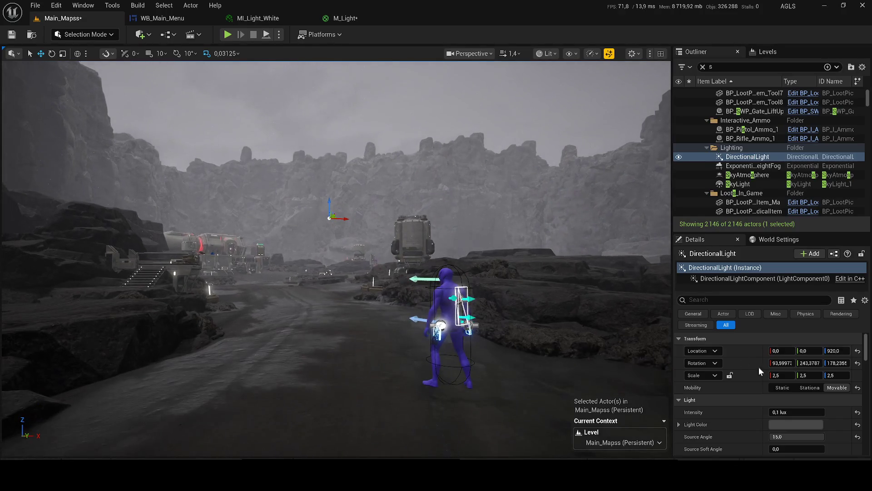
mouse_move(793, 436)
mouse_down()
mouse_move(775, 436)
mouse_move(783, 436)
mouse_up()
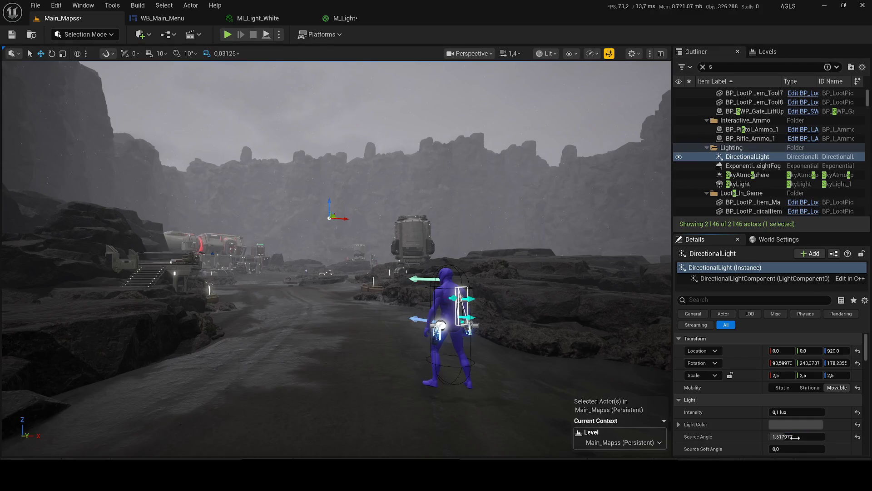
text(1)
- Set Source Angle to 1,0 and raise Temperature to 12000 for a cool blue tint
click(786, 447)
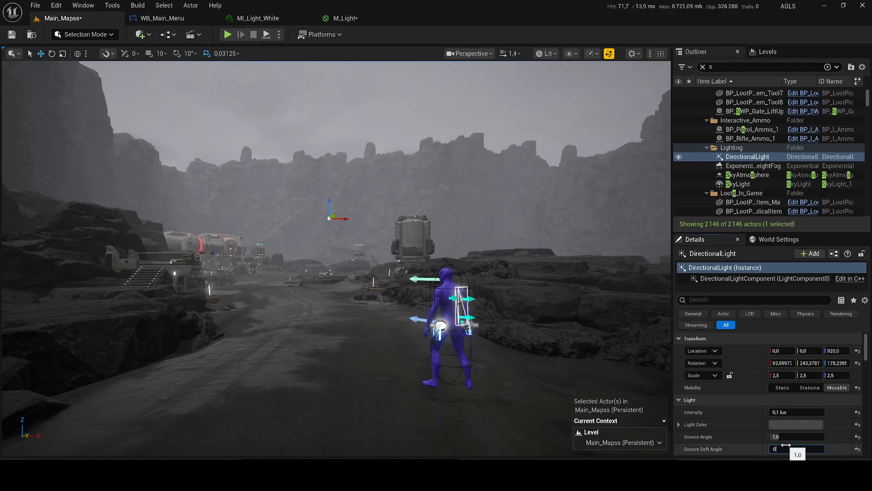
scroll(868, 355, down, 2)
click(796, 365)
text(0)
key(Return)
mouse_move(796, 365)
mouse_down()
mouse_move(816, 365)
mouse_move(789, 365)
mouse_up()
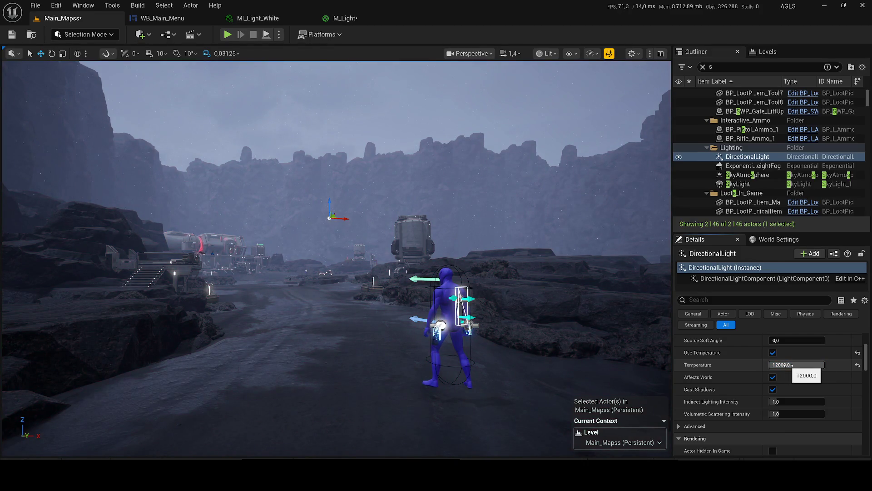
mouse_move(337, 254)
mouse_down()
mouse_move(345, 246)
mouse_move(363, 259)
mouse_move(368, 237)
mouse_move(372, 263)
mouse_move(391, 256)
mouse_up()
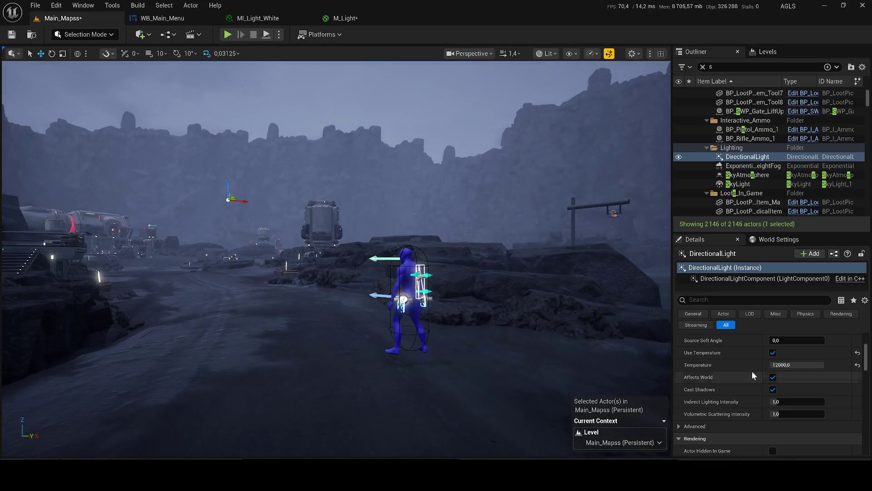
scroll(869, 339, up, 5)
scroll(869, 339, up, 2)
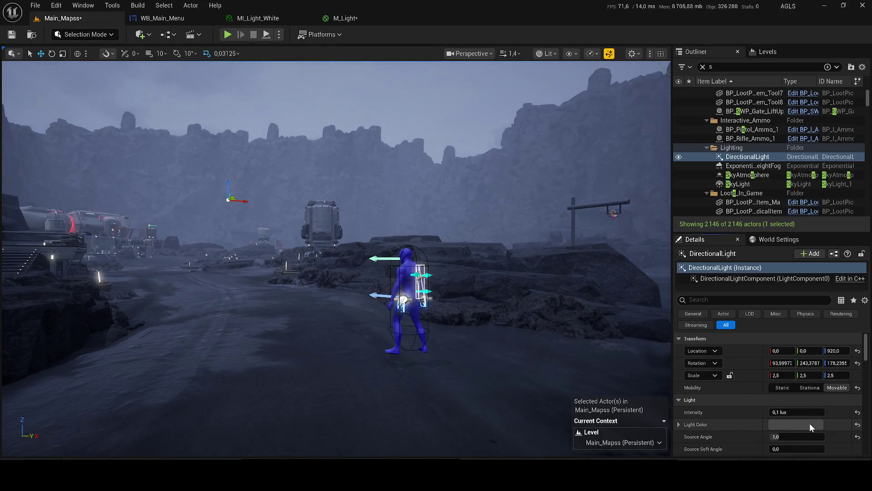
- Lower the directional light colour's brightness to a darker value
click(810, 424)
drag(736, 314, 740, 318)
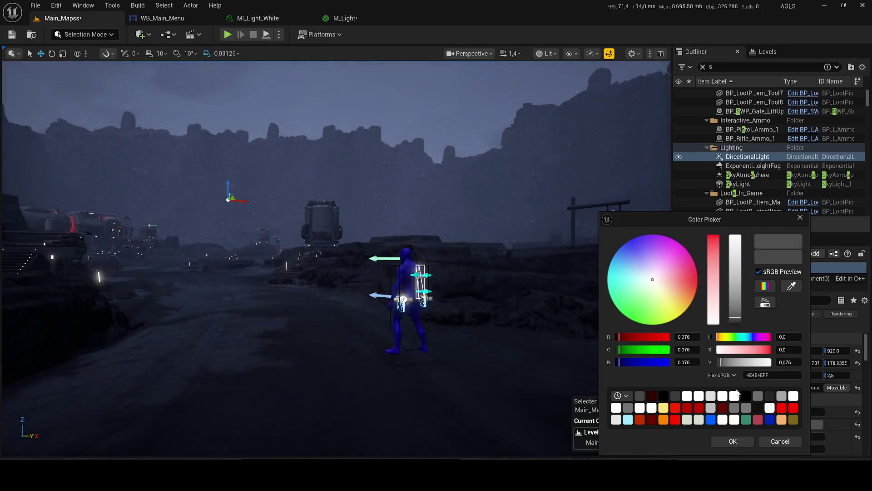
click(733, 442)
scroll(828, 379, down, 5)
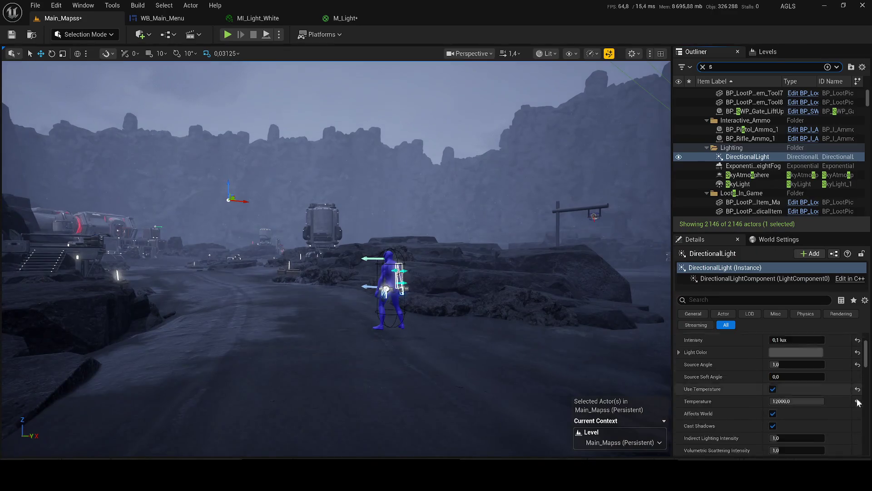
scroll(828, 379, up, 5)
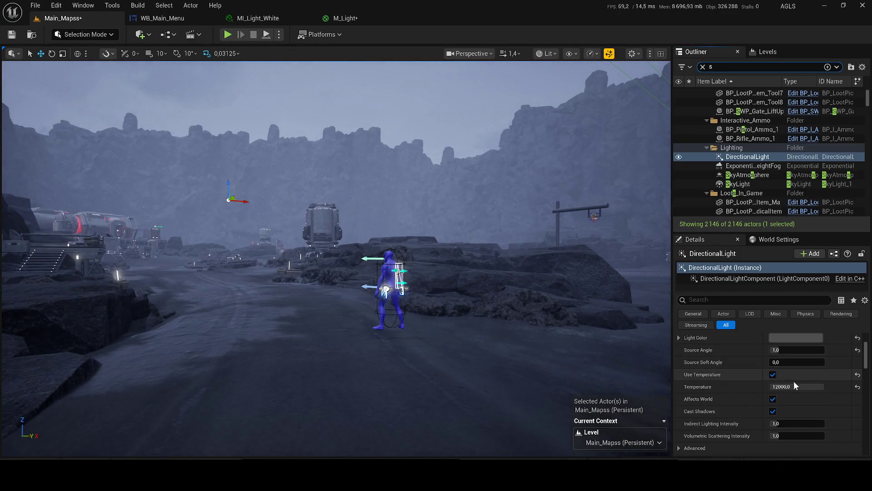
- Try a warm 1700 temperature, then raise it back to a cool tone around 7839
click(795, 386)
text(1700)
key(Return)
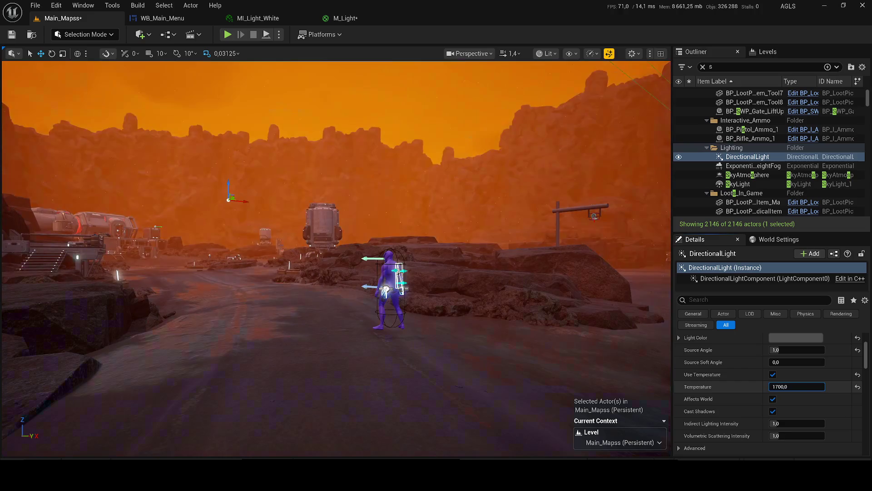
key(ctrl+z)
drag(797, 386, 807, 386)
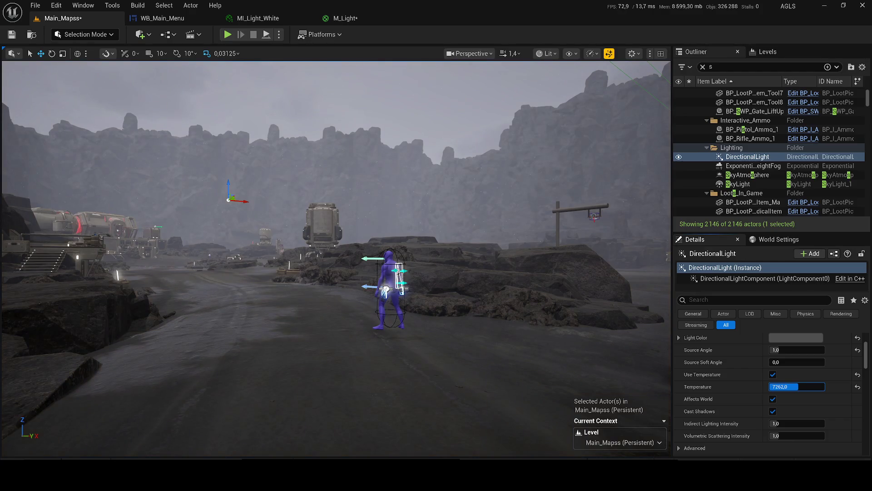
key(Return)
drag(866, 362, 865, 350)
- Drop the light colour to near-black 313131 and save Main_Mapss
click(788, 407)
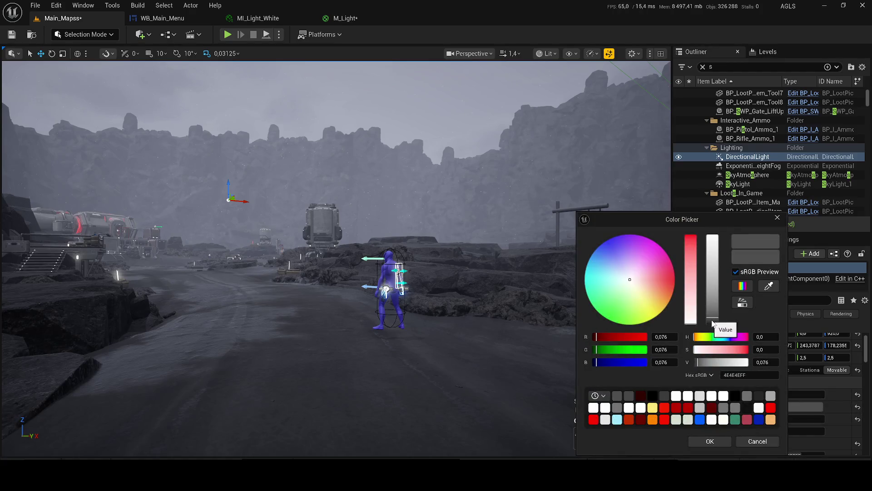
click(713, 323)
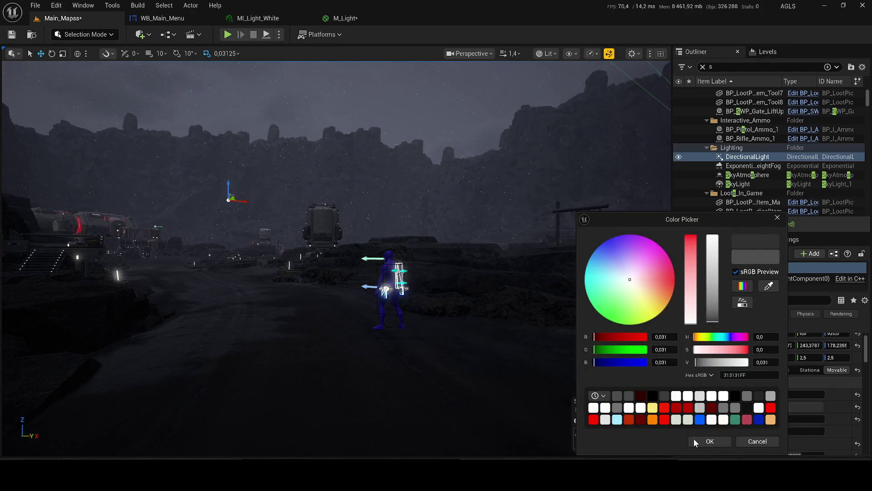
click(692, 441)
key(ctrl+s)
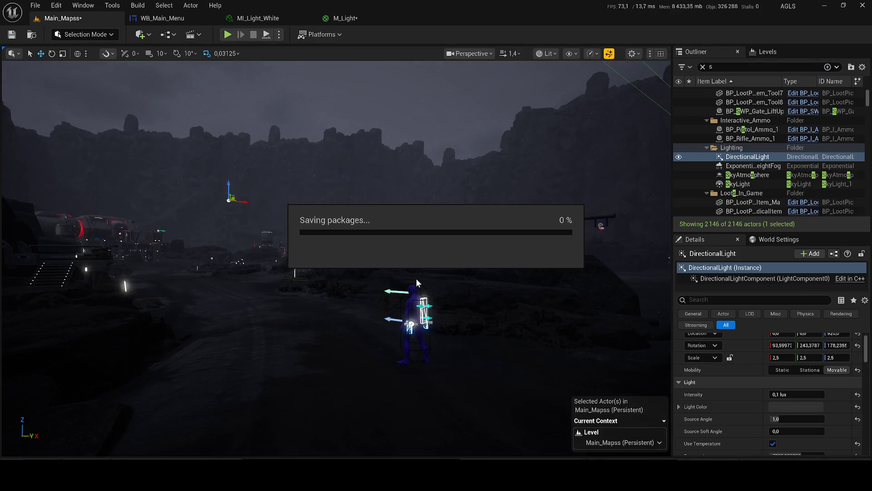
click(226, 35)
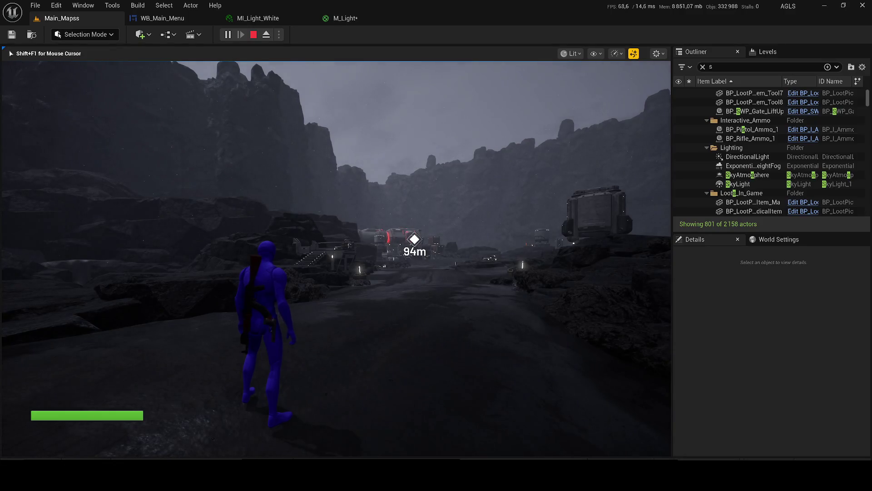
key(w)
key(space)
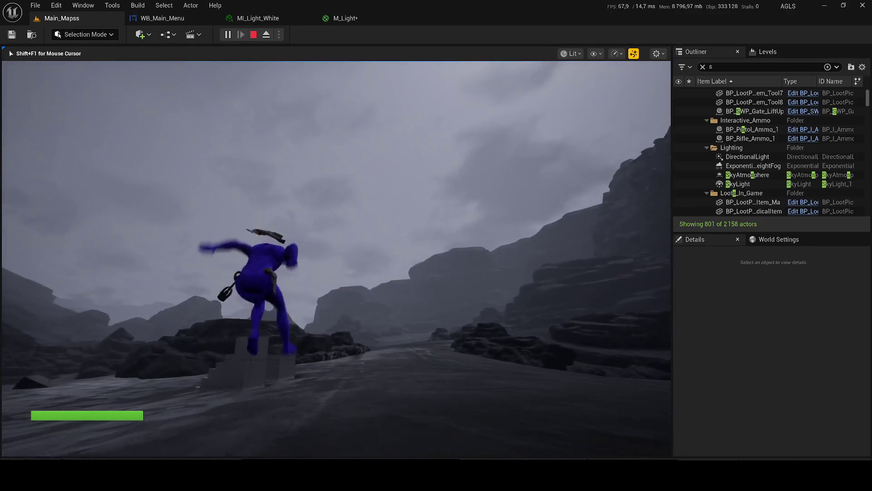
key(w)
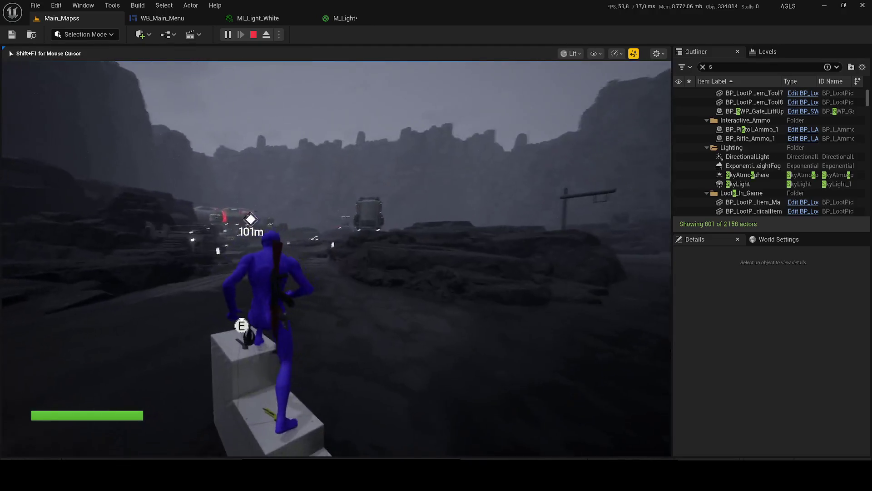
key(w)
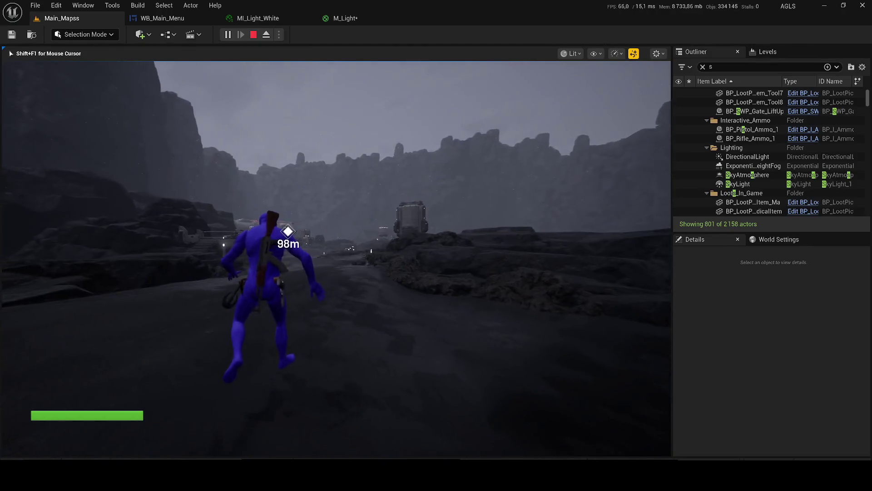
key(w)
key(Escape)
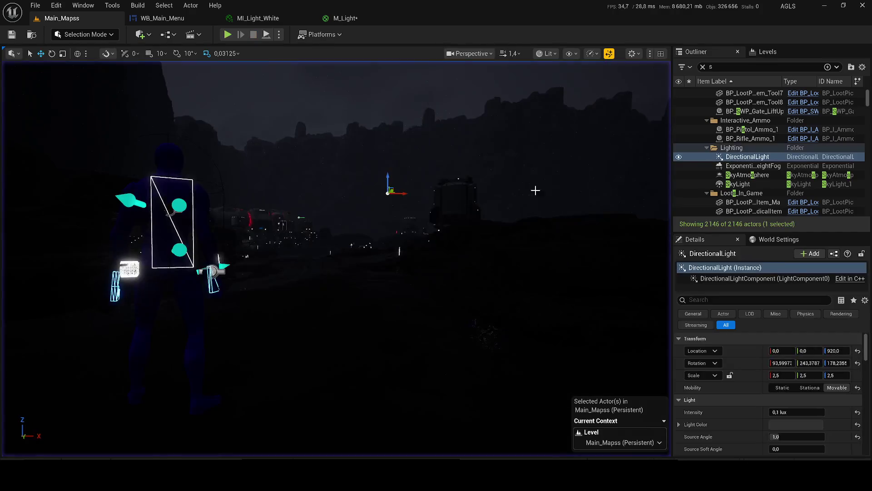
- Lower the DirectionalLight intensity to 0,09 lux
click(805, 413)
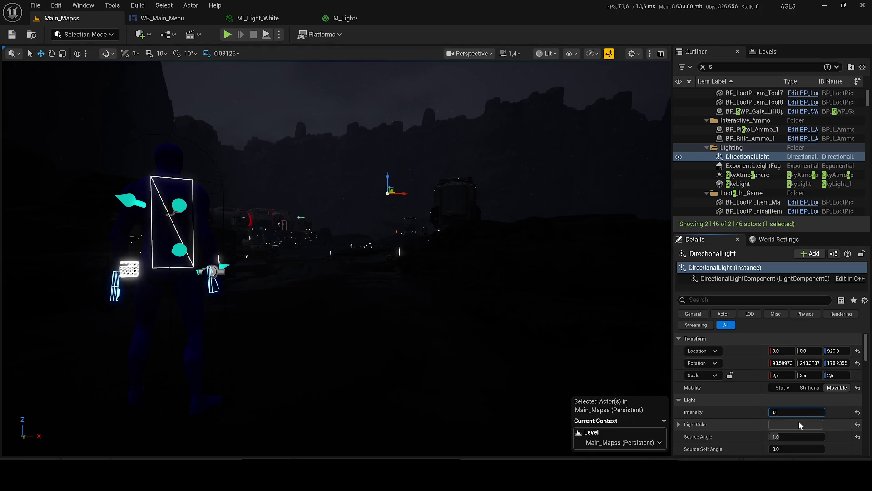
key(Return)
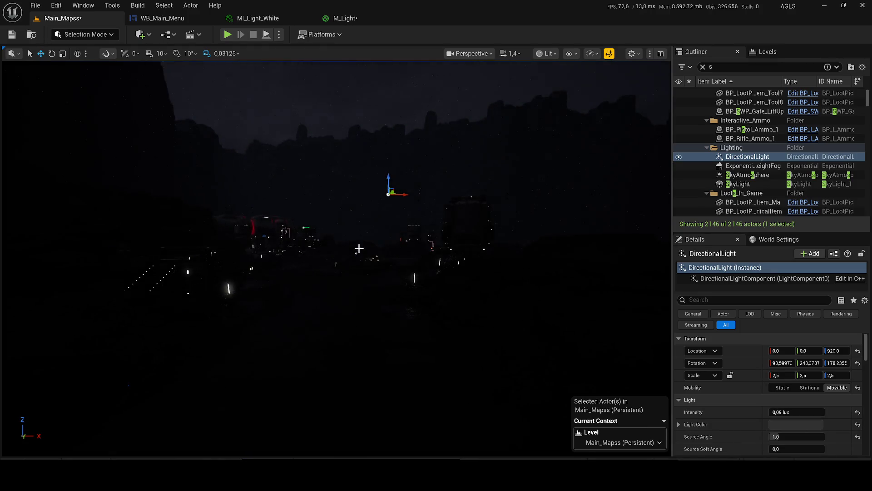
drag(360, 249, 359, 236)
- Save the level, then open and dismiss the Build menu
key(ctrl+s)
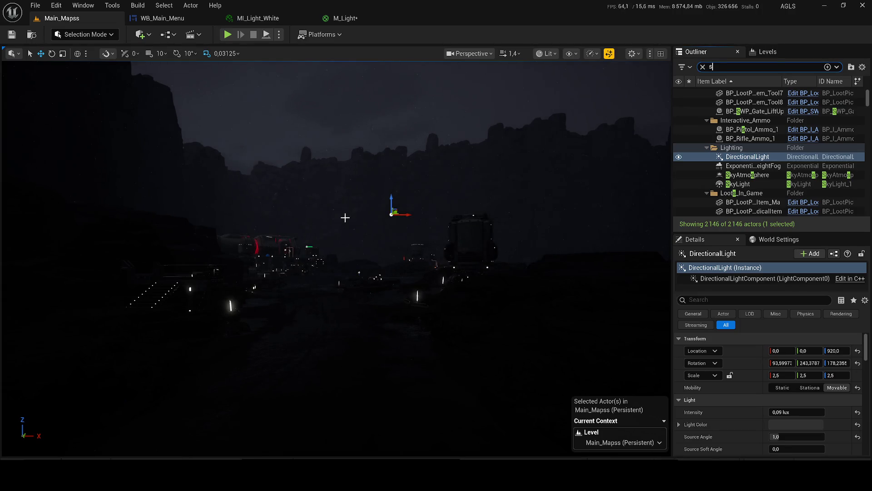
scroll(344, 217, down, 3)
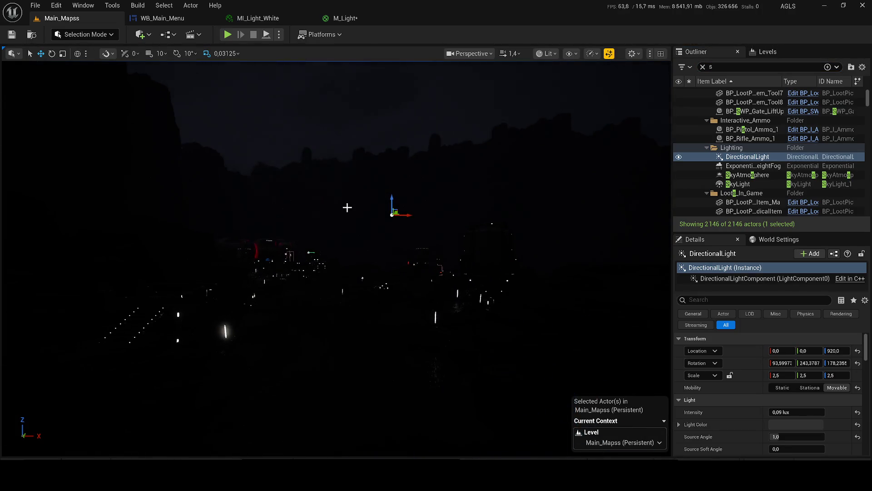
click(140, 7)
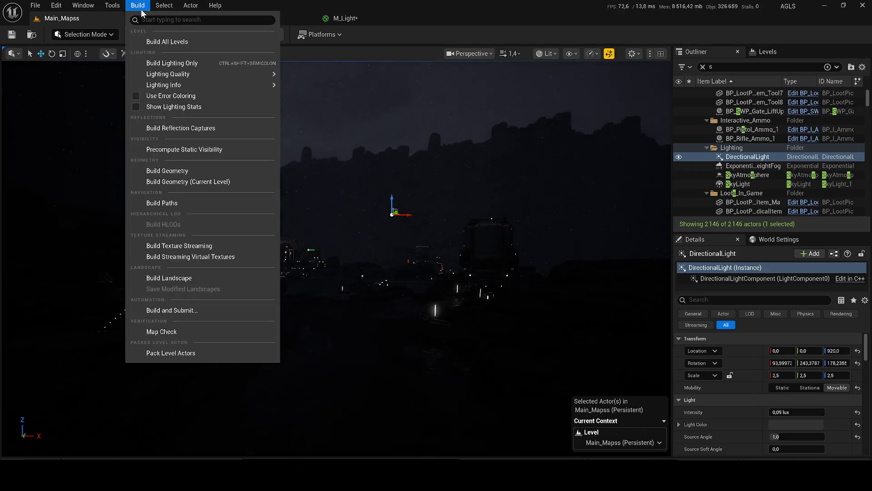
click(522, 12)
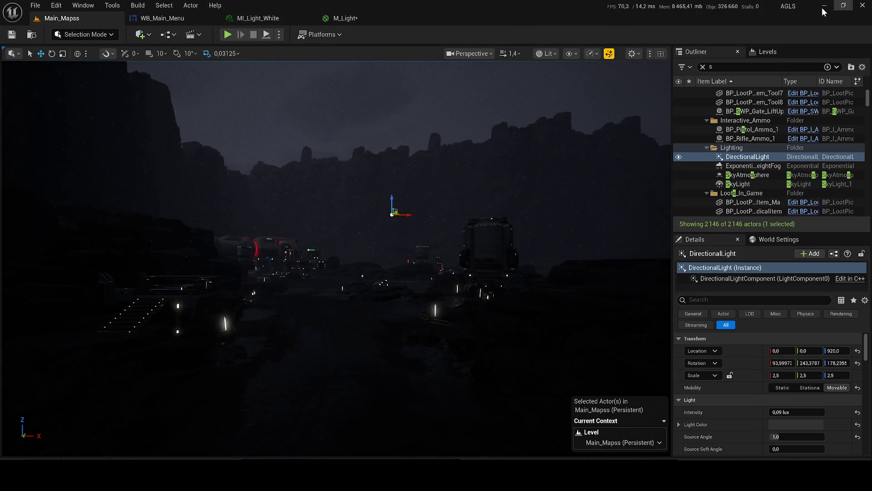
click(824, 5)
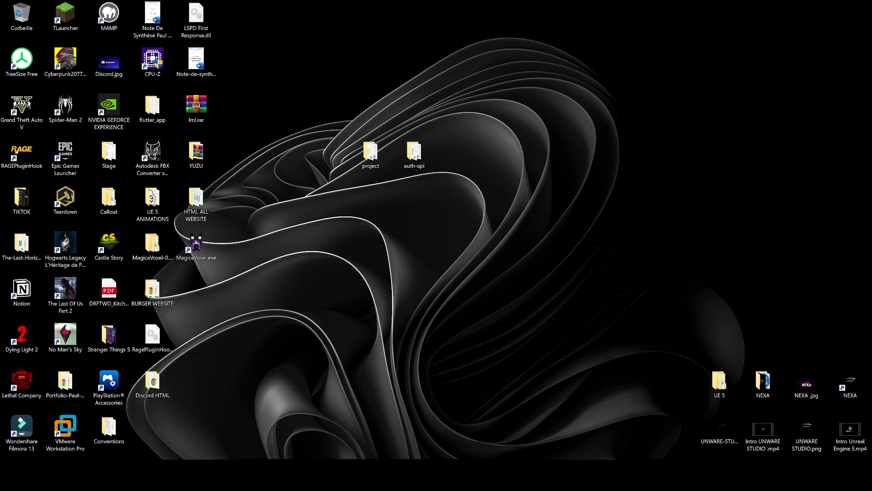
key(alt+Tab)
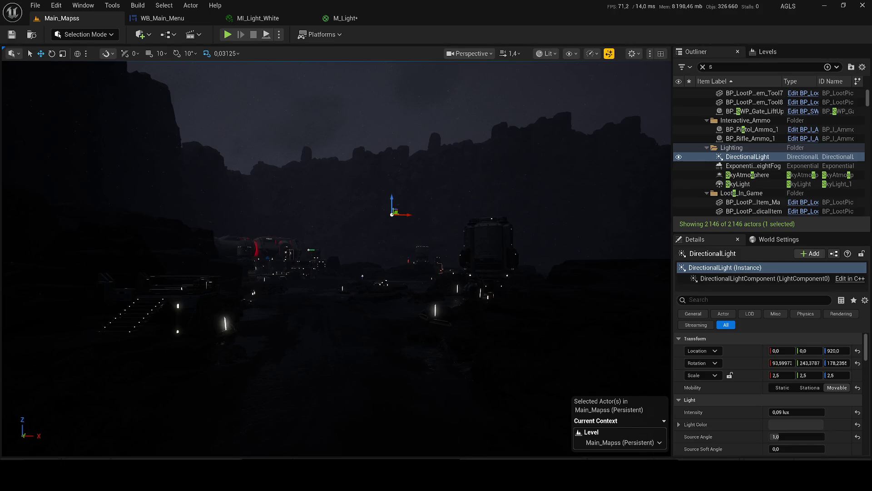
- Start a play session and browse the Interactive folder in the Outliner while it runs
click(279, 34)
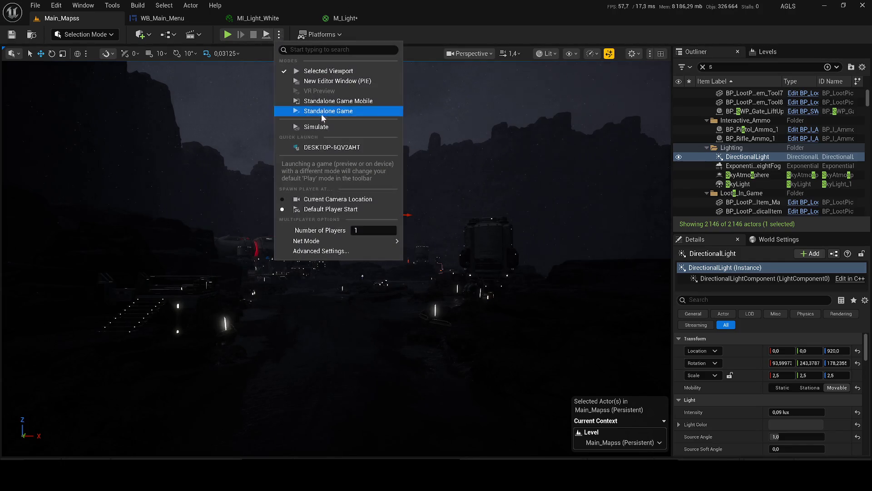
click(426, 220)
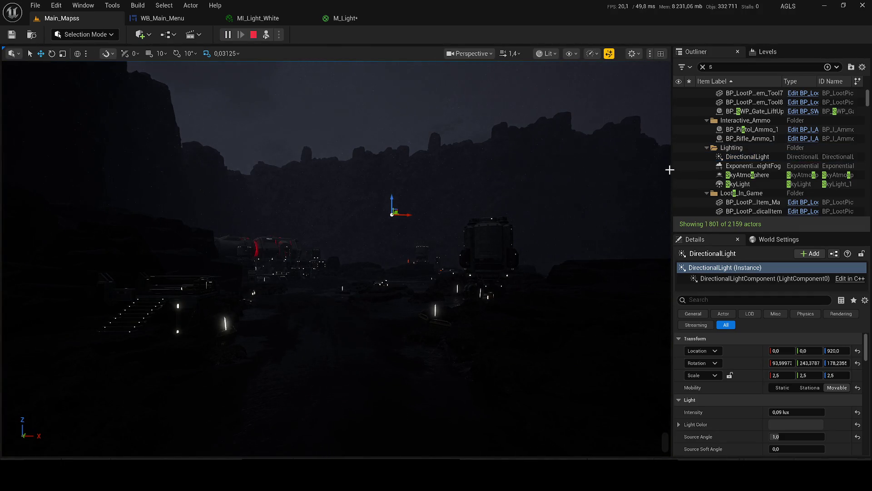
key(super)
key(super)
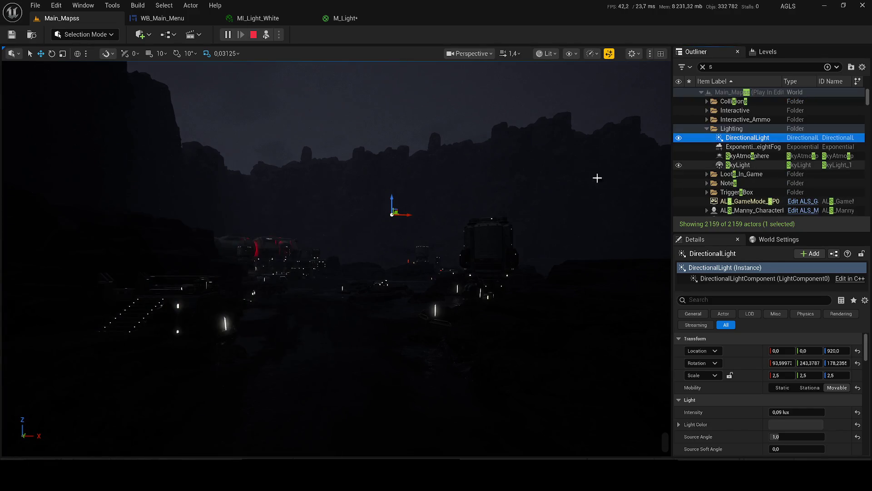
click(736, 156)
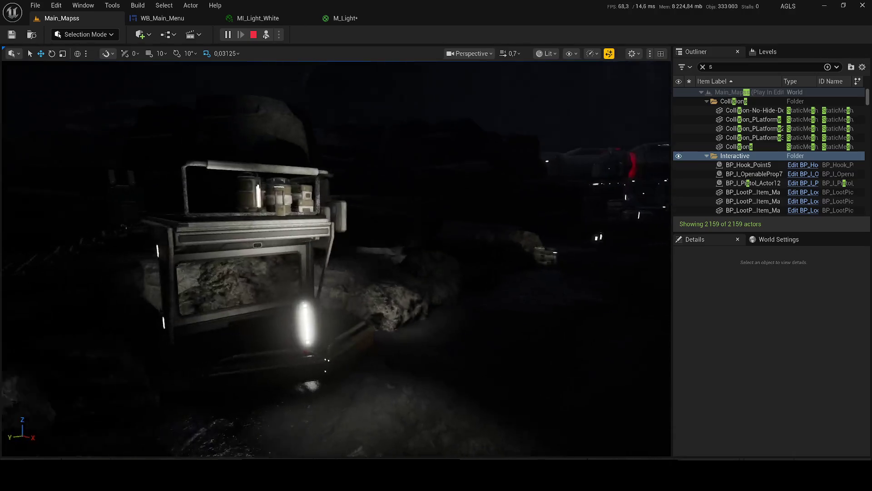
scroll(336, 258, up, 5)
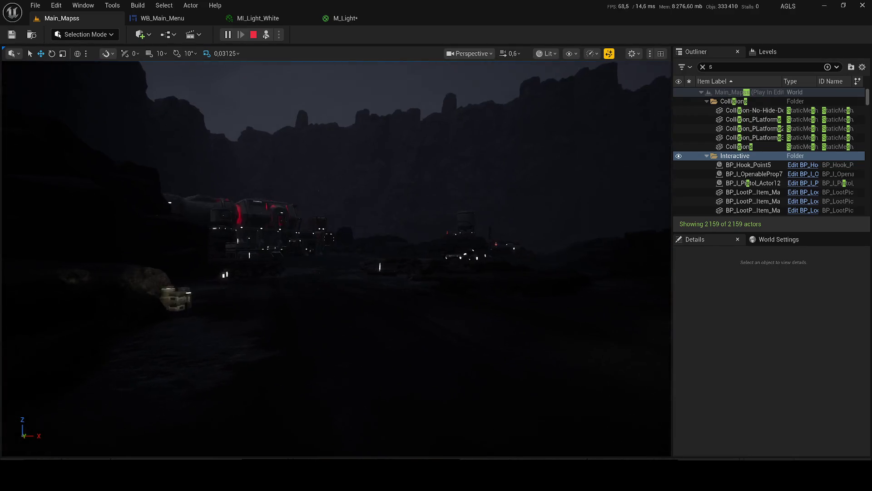
scroll(336, 258, up, 1)
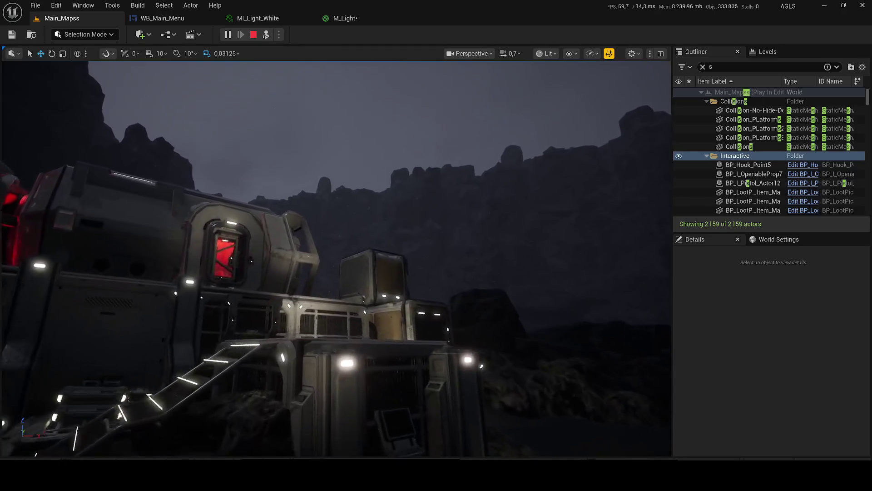
scroll(336, 258, down, 3)
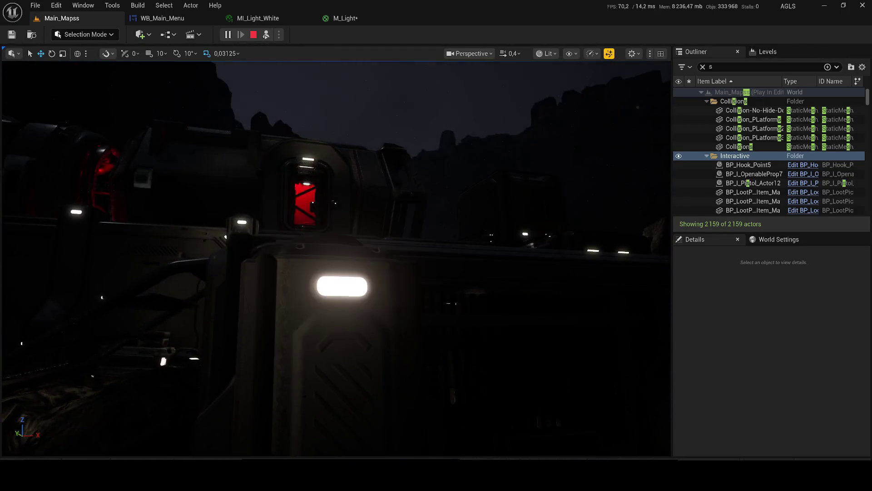
scroll(336, 258, up, 3)
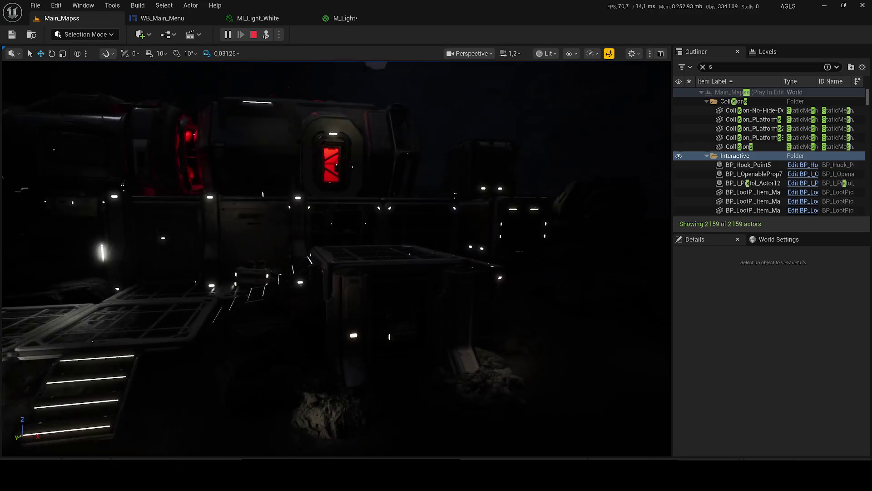
scroll(336, 258, down, 3)
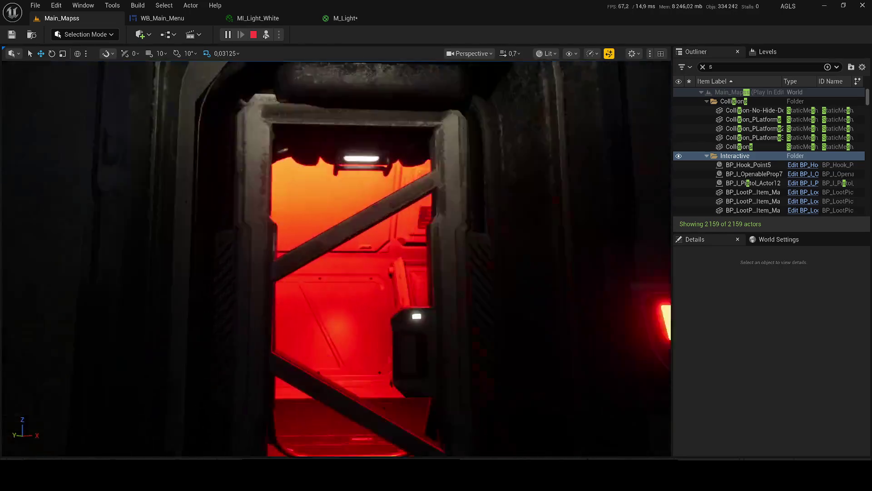
scroll(337, 258, up, 2)
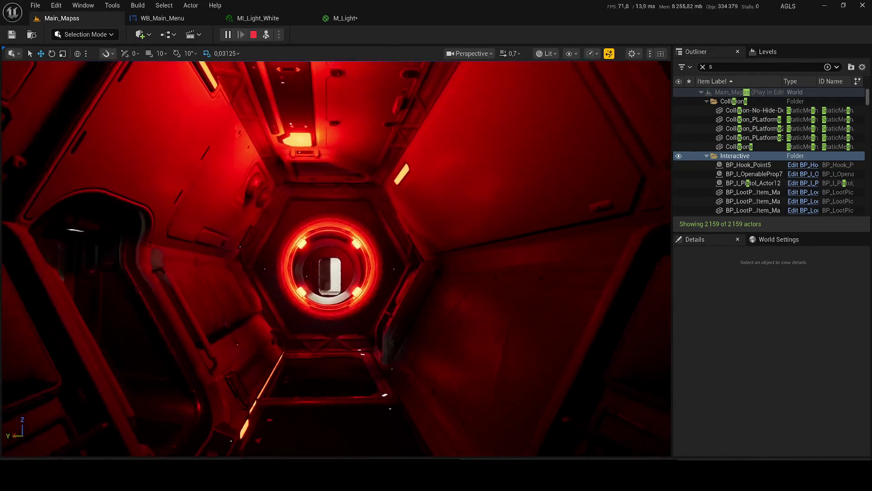
scroll(336, 258, up, 1)
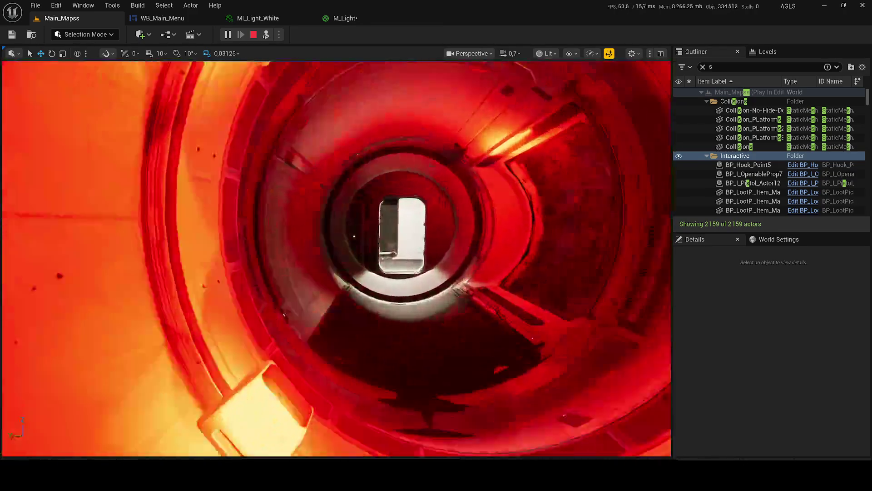
scroll(336, 258, up, 5)
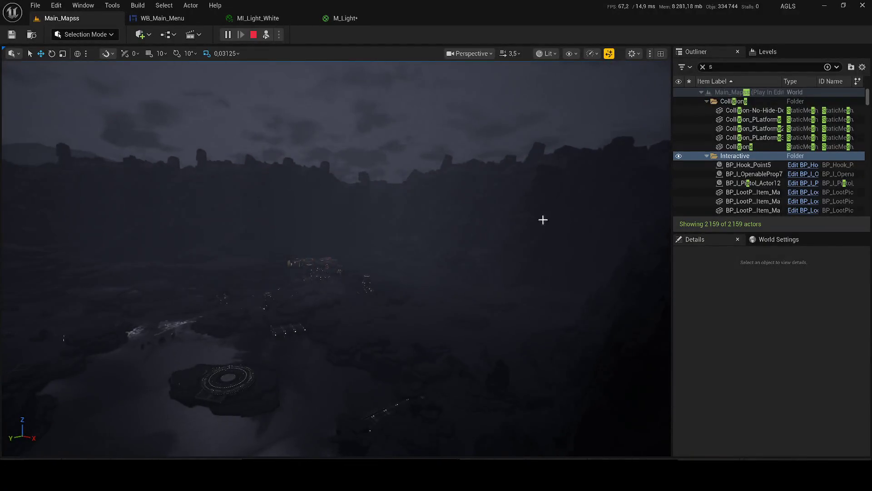
- Stop the simulation and close the Message Log to return to the Main_Mapss viewport
click(253, 35)
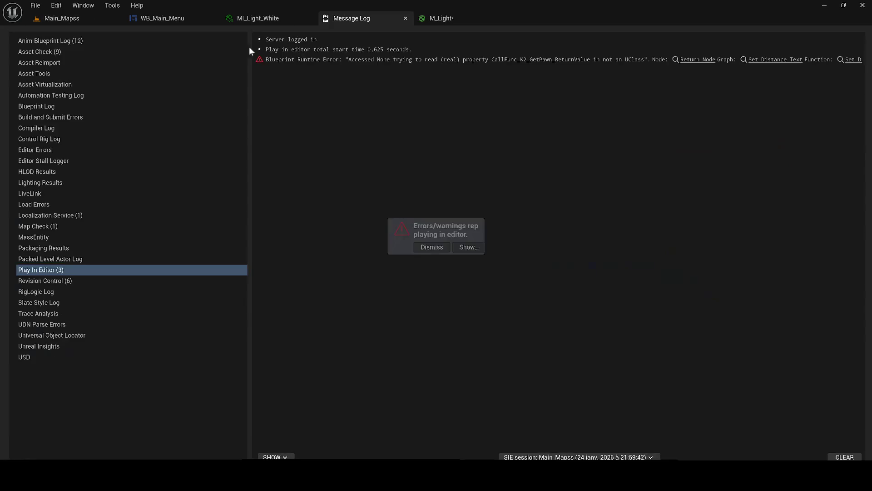
click(406, 19)
click(105, 18)
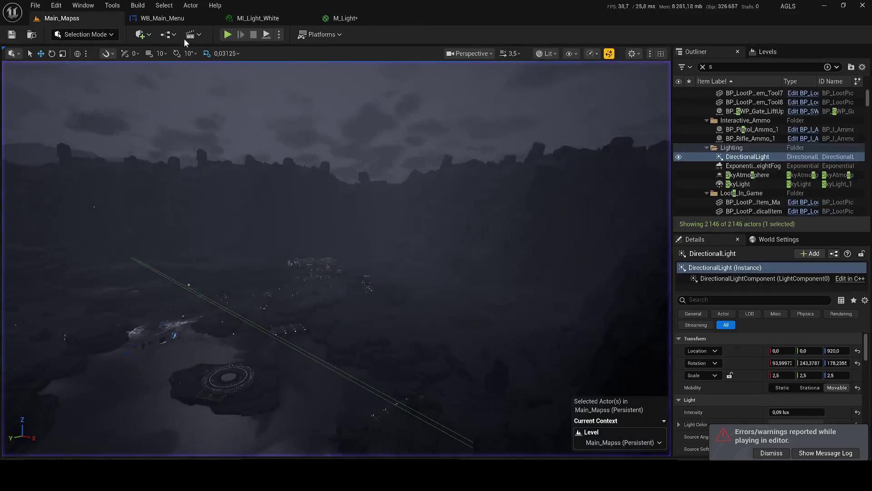
- Place a Box Reflection Capture from the Visual Effects category of Place Actors
click(142, 38)
click(182, 203)
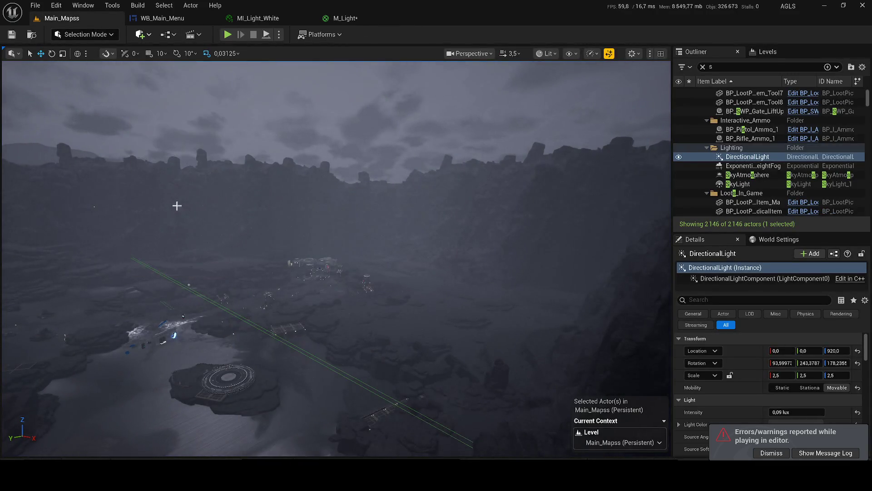
click(24, 182)
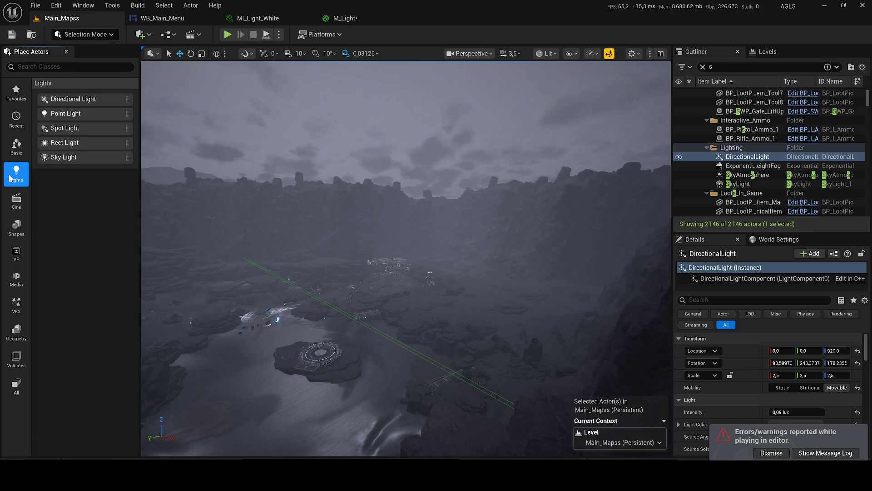
click(22, 257)
click(17, 281)
click(17, 304)
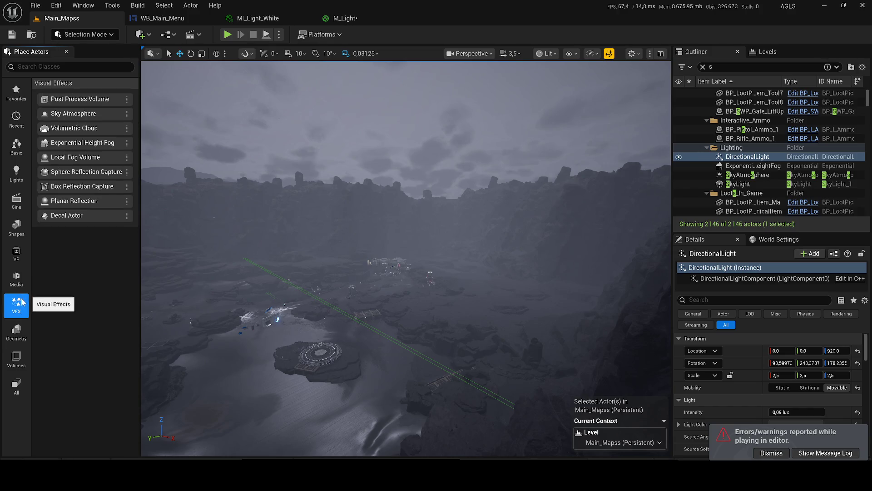
drag(177, 176, 355, 188)
- Fly the camera through the new reflection capture and close the Place Actors panel
key(w)
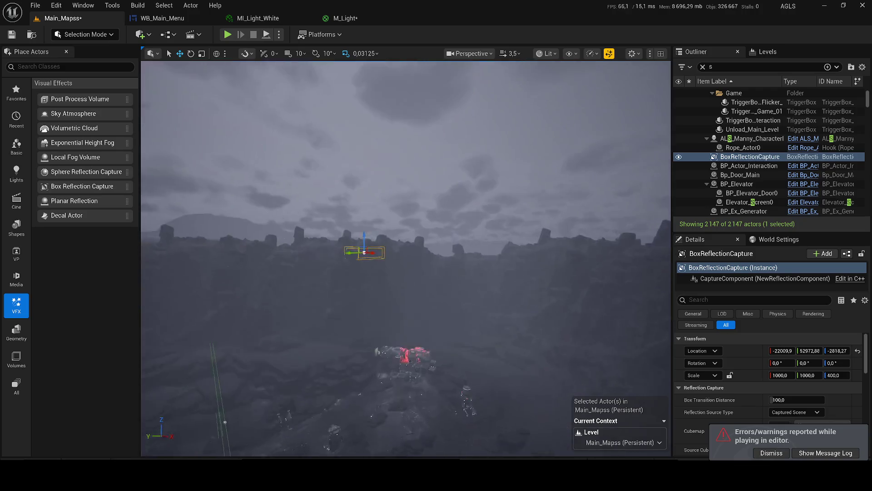
key(w)
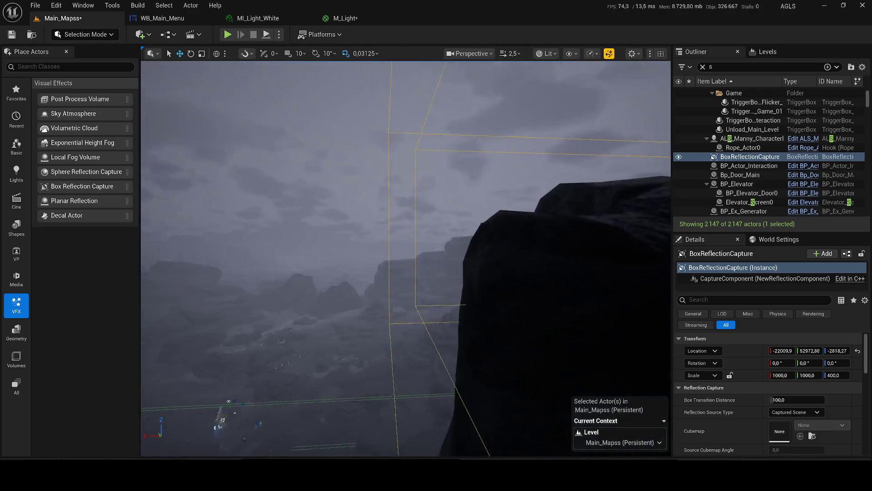
scroll(406, 259, down, 3)
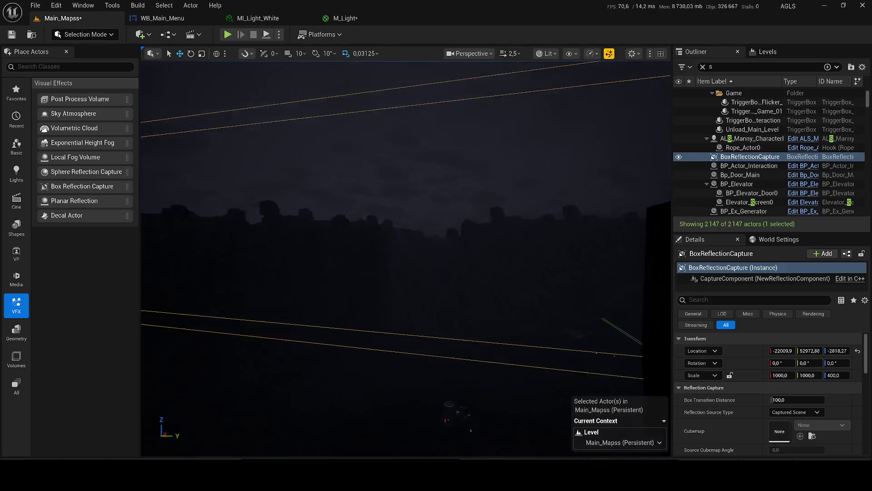
scroll(406, 259, down, 2)
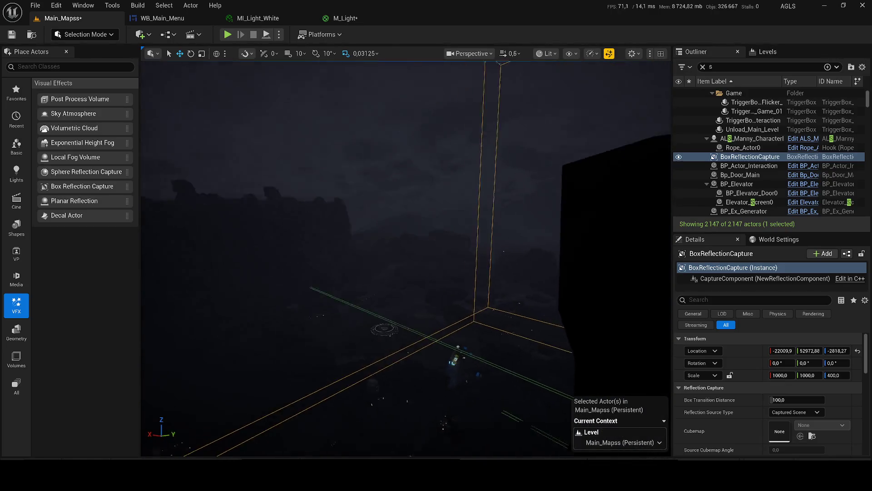
scroll(405, 259, up, 4)
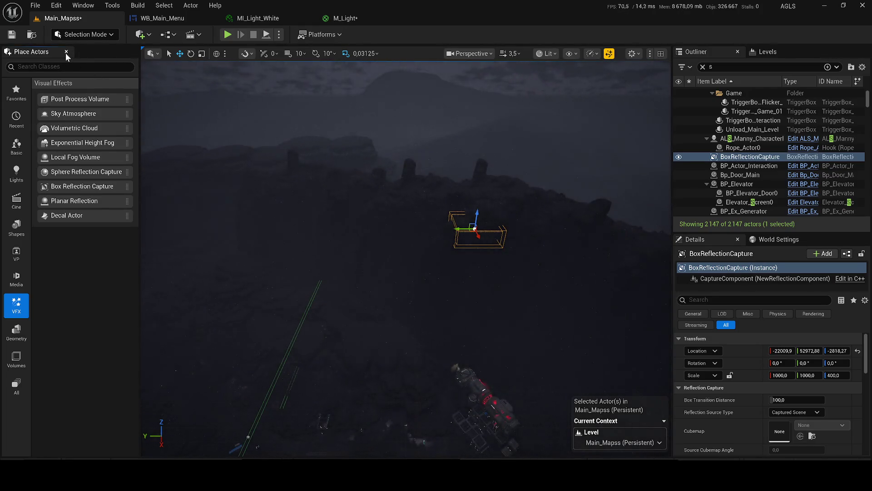
click(66, 51)
- Begin scaling the capture with trial X and Y values (99, 99999, 999)
click(782, 375)
text(999999)
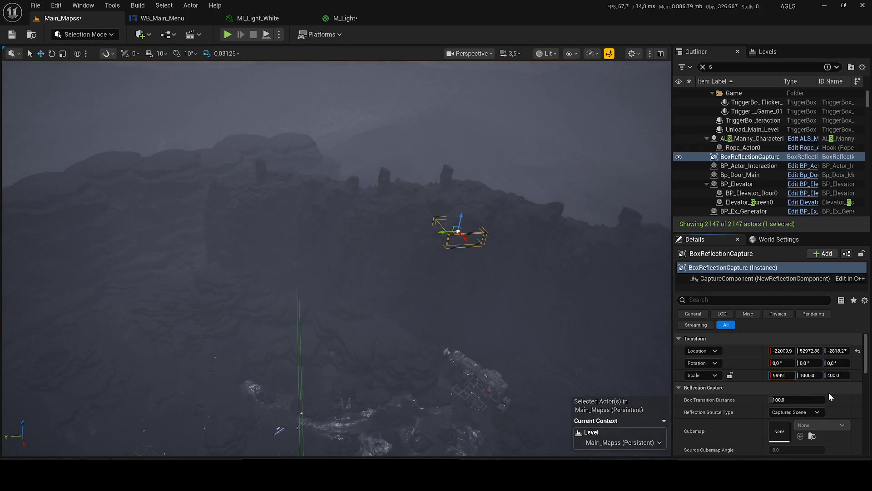
click(811, 376)
text(99)
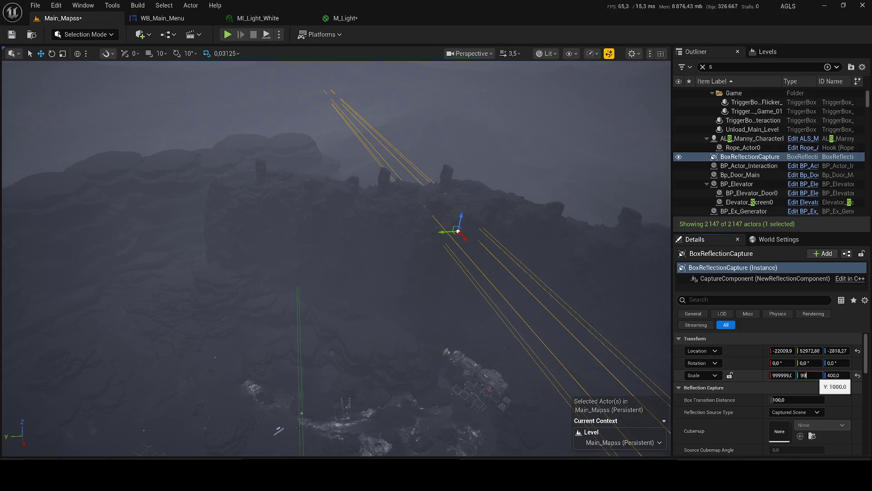
text(999)
key(Return)
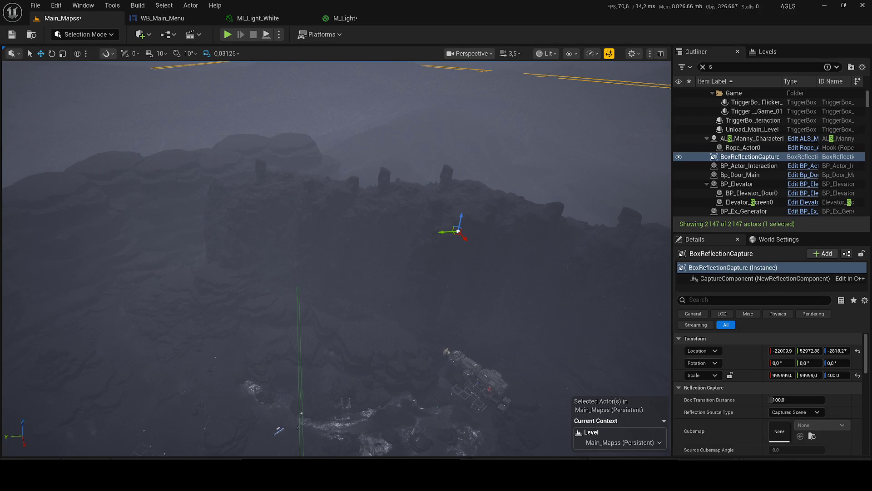
drag(358, 212, 405, 237)
click(810, 375)
text(999)
key(Return)
- Set the capture's X scale to 999 and Z scale to 99999
click(770, 376)
text(999)
key(Return)
click(836, 375)
text(9)
key(Return)
text(9)
key(Return)
- Set Y and X scale to 9999, finishing at 9999 × 9999 × 99999
drag(822, 381, 810, 380)
text(9999)
key(Return)
click(782, 375)
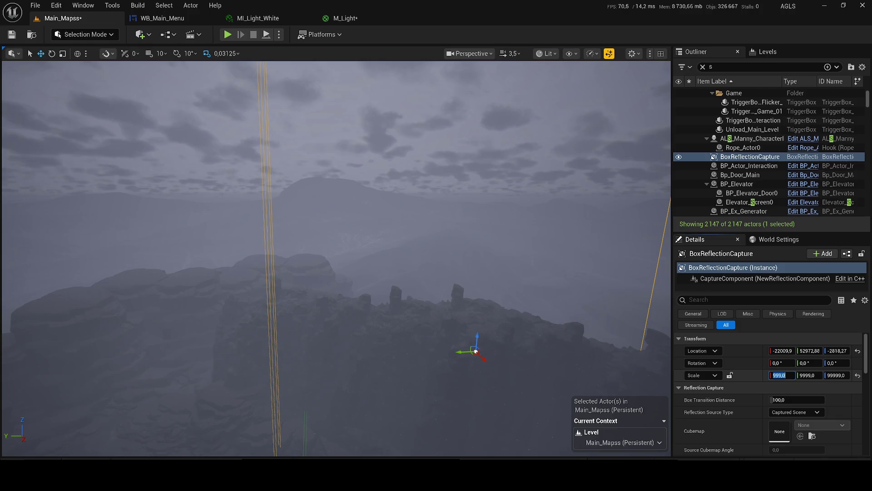
text(9999)
key(Return)
mouse_move(336, 272)
mouse_down()
mouse_move(359, 259)
mouse_move(368, 236)
mouse_move(298, 228)
mouse_up()
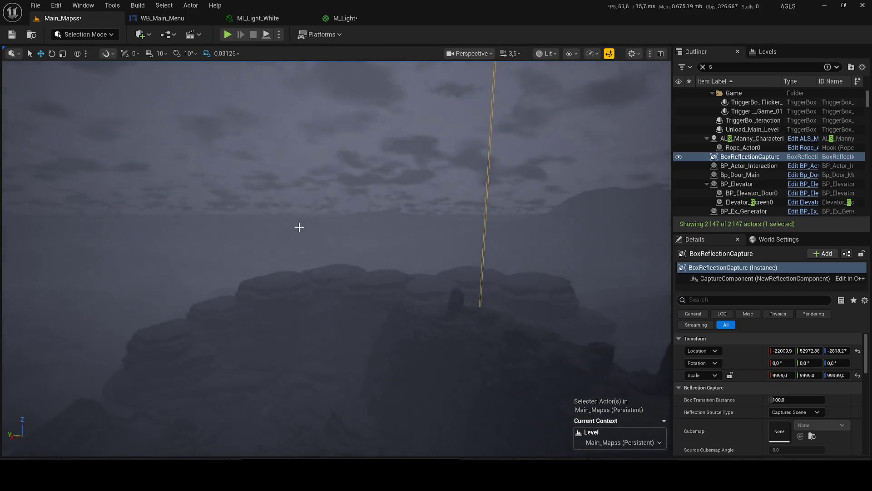
scroll(749, 137, up, 10)
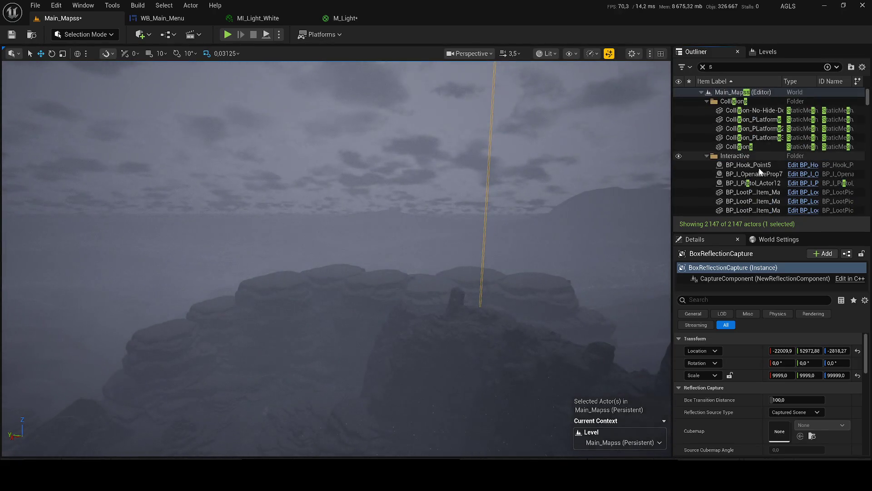
- Clear the Outliner filter, focus the DirectionalLight, tour the night canyon, then select BoxReflectionCapture
click(703, 66)
double_click(791, 136)
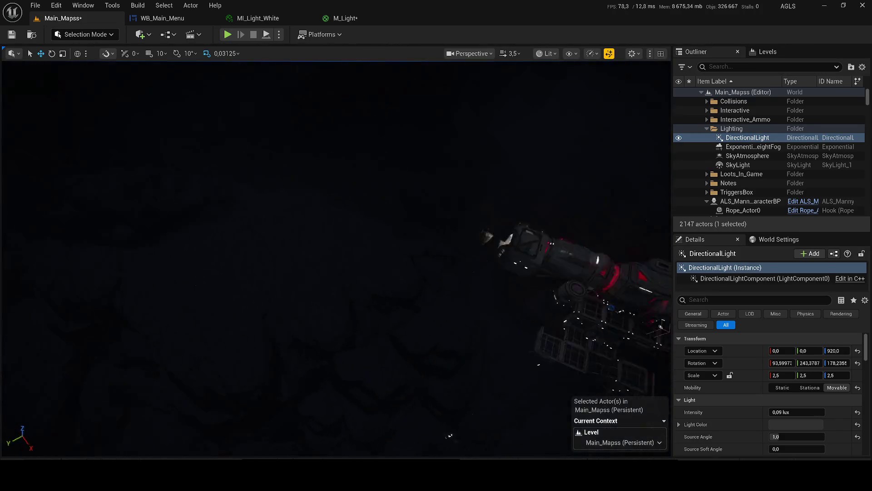
scroll(236, 285, down, 4)
mouse_move(236, 286)
mouse_down()
mouse_move(175, 314)
mouse_move(181, 254)
mouse_move(191, 241)
mouse_move(214, 250)
mouse_move(207, 245)
mouse_up()
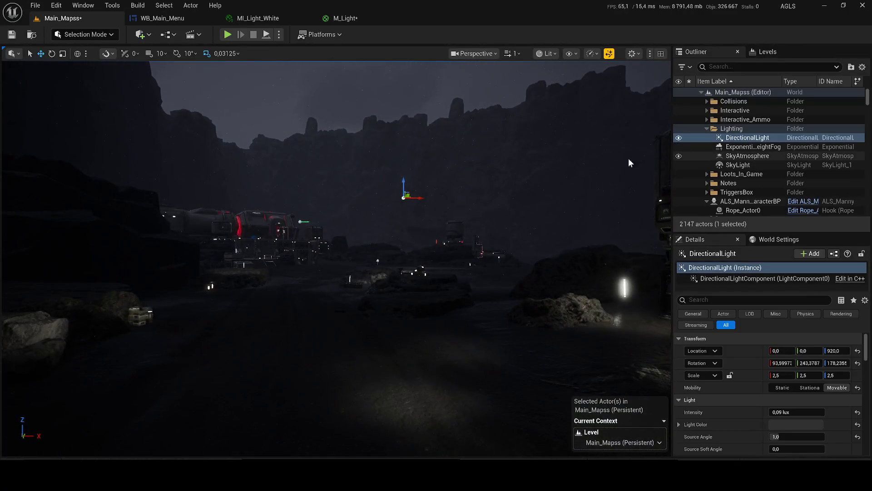
drag(558, 185, 563, 184)
drag(336, 255, 340, 254)
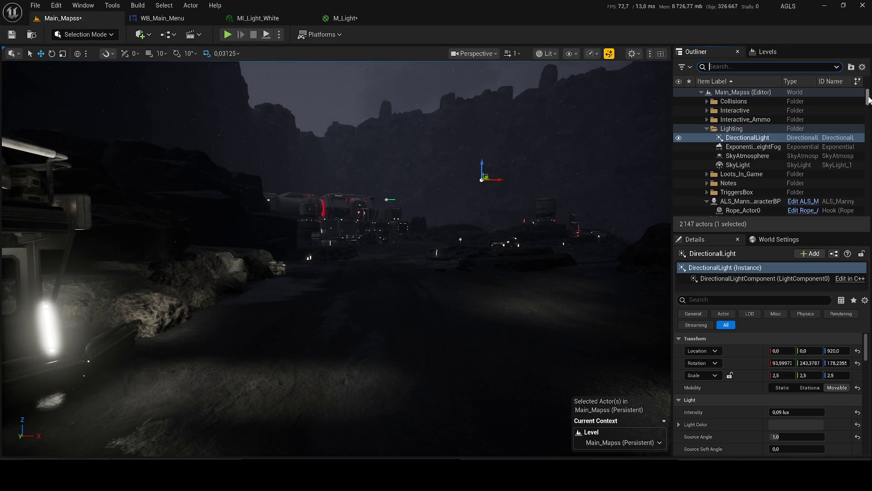
click(706, 129)
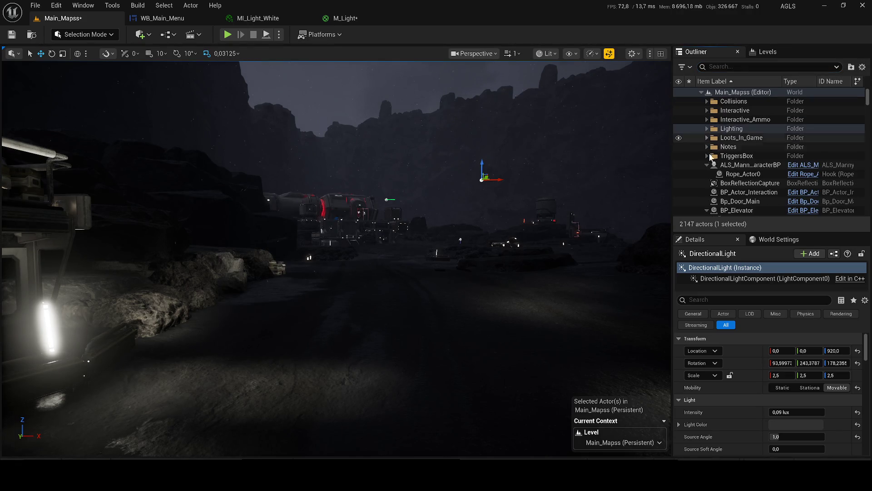
click(708, 184)
- Delete the BoxReflectionCapture actor, bringing the level back to 2146 actors
key(F2)
key(BackSpace)
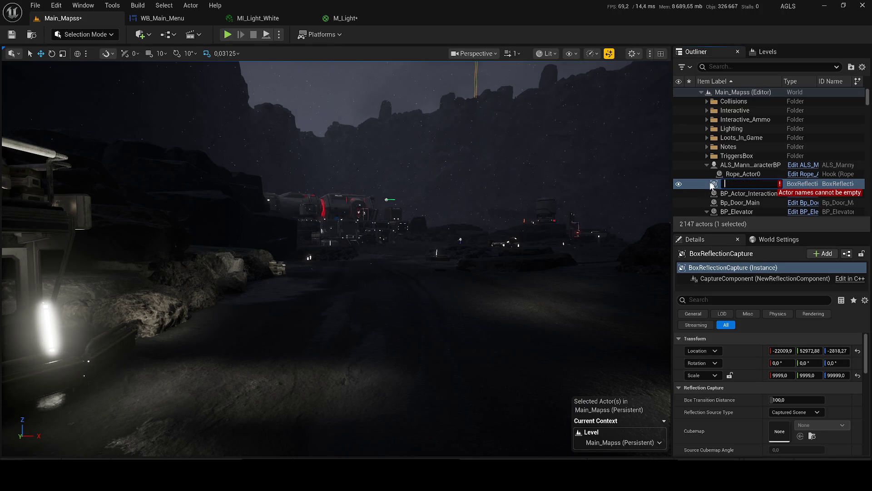
click(710, 183)
key(Delete)
- Save Main_Mapss and close the MI_Light_White and M_Light material editors
key(ctrl+s)
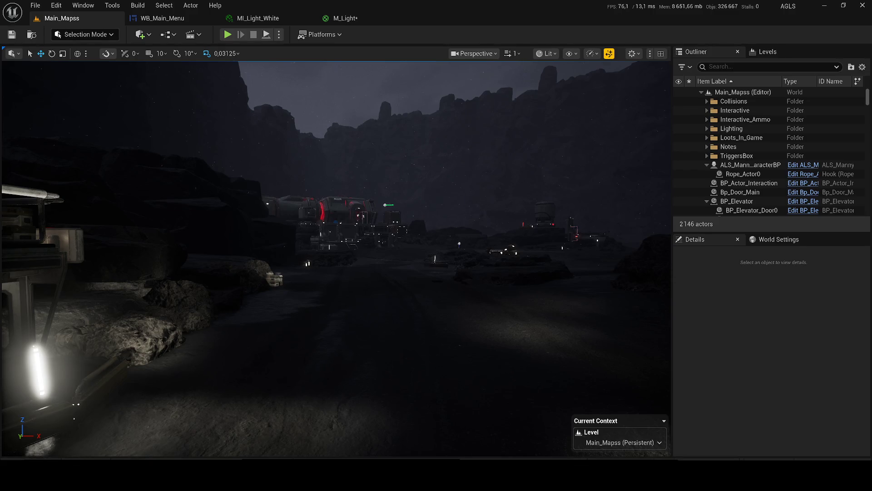
click(311, 17)
click(311, 18)
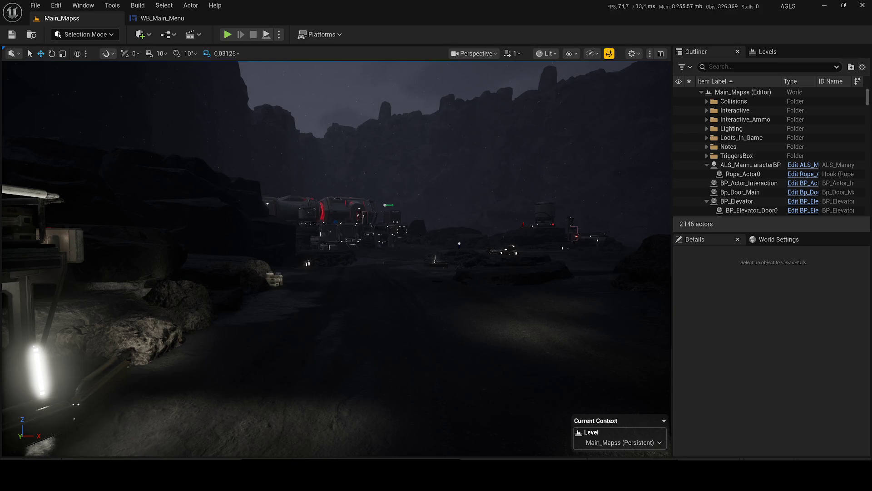
- Open the build options menu on the menu bar over the finished night level
click(164, 5)
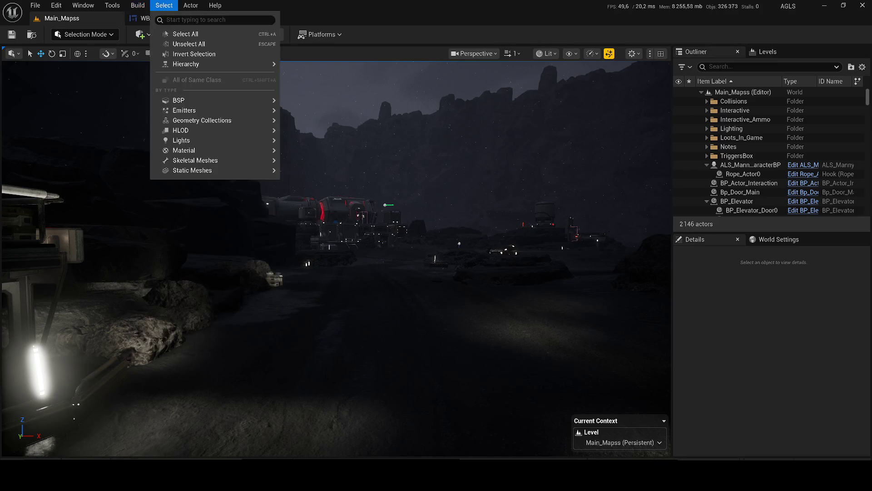
- Inspect the cliff meshes venrdcgga_tier_7 and tier_11, turning the view down the road toward the base
mouse_move(230, 74)
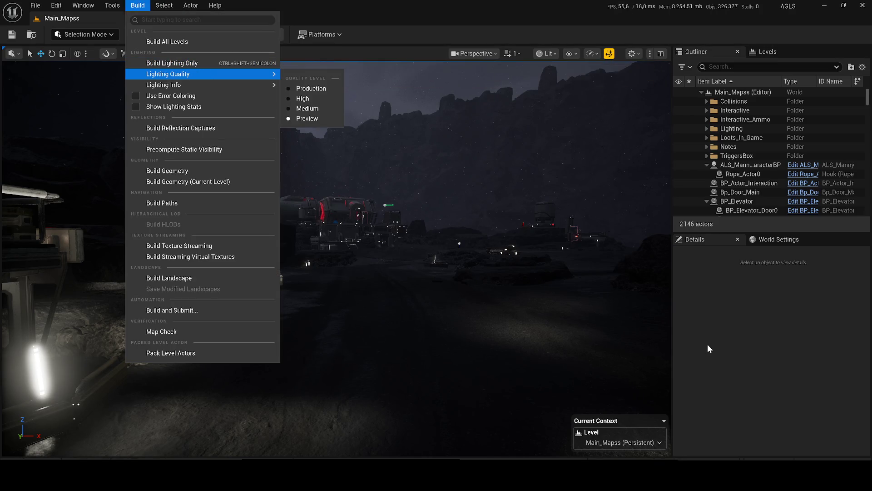
click(467, 211)
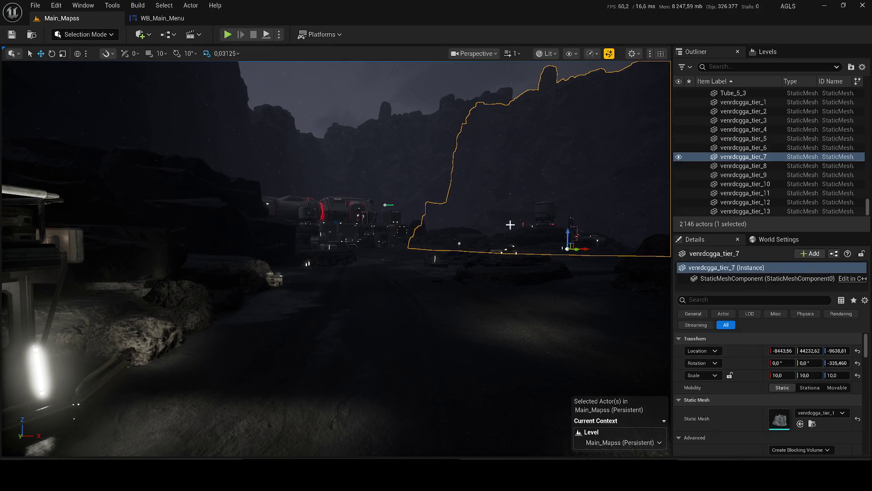
double_click(745, 193)
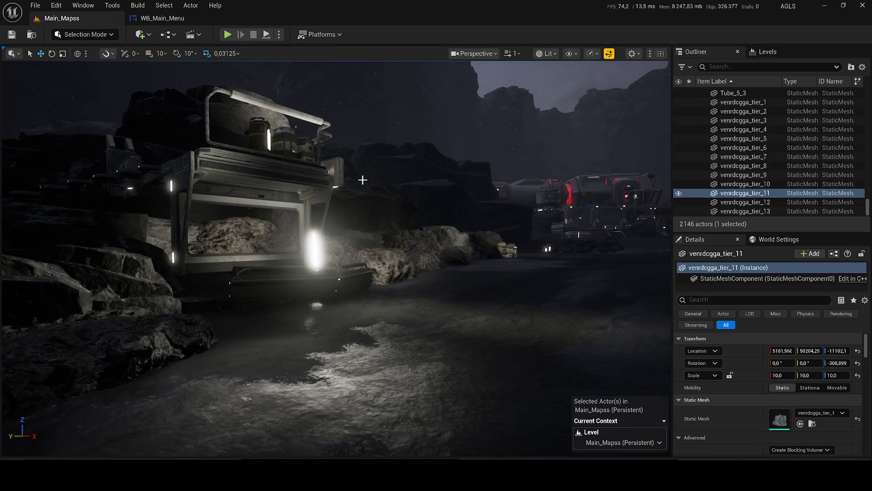
drag(362, 179, 313, 181)
drag(867, 200, 867, 91)
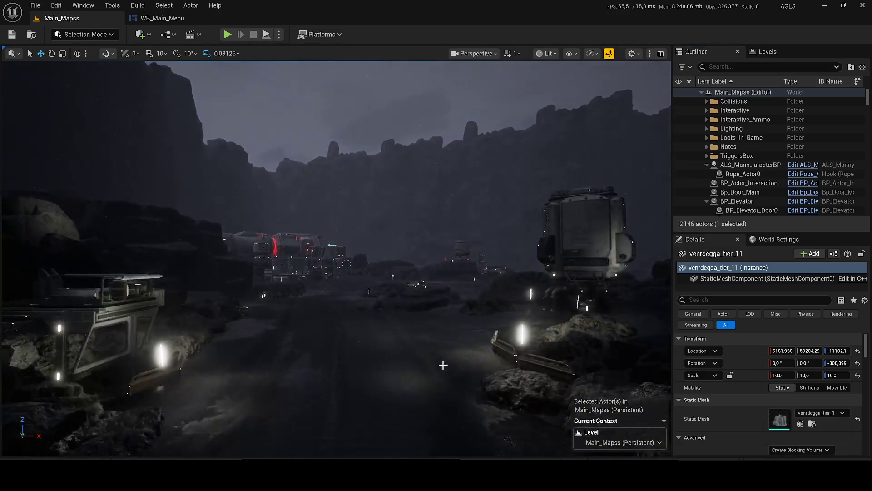
- Clear the selection via Main_Mapss and save all modified assets, including the M_Light material
click(768, 92)
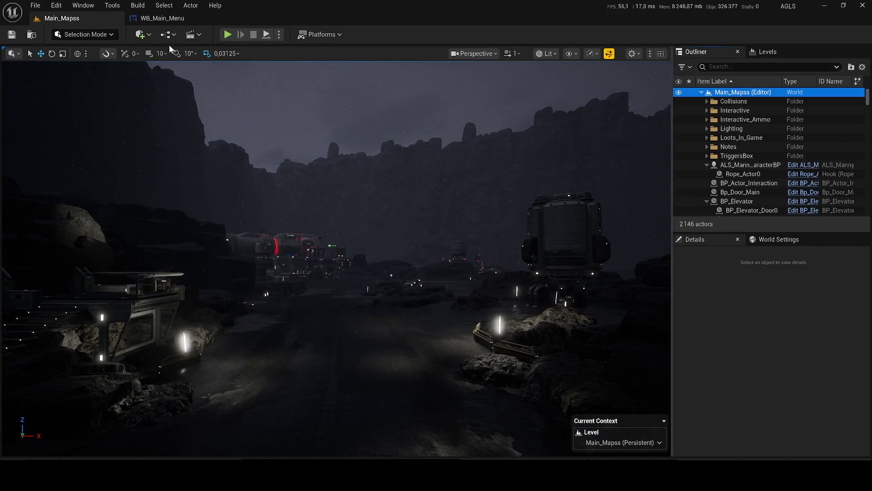
click(12, 35)
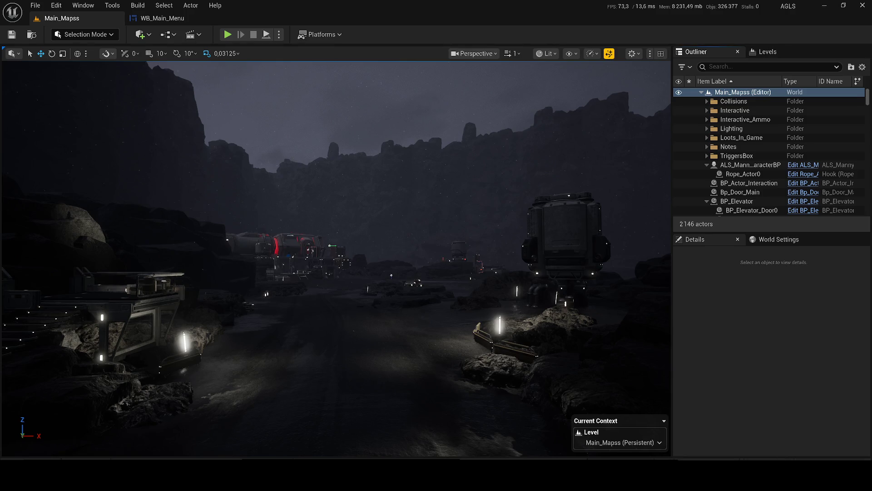
click(520, 342)
click(679, 129)
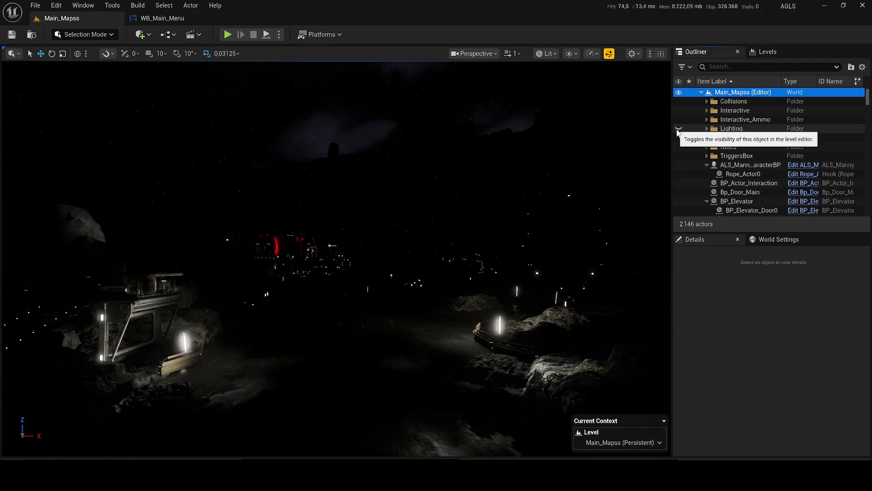
click(663, 137)
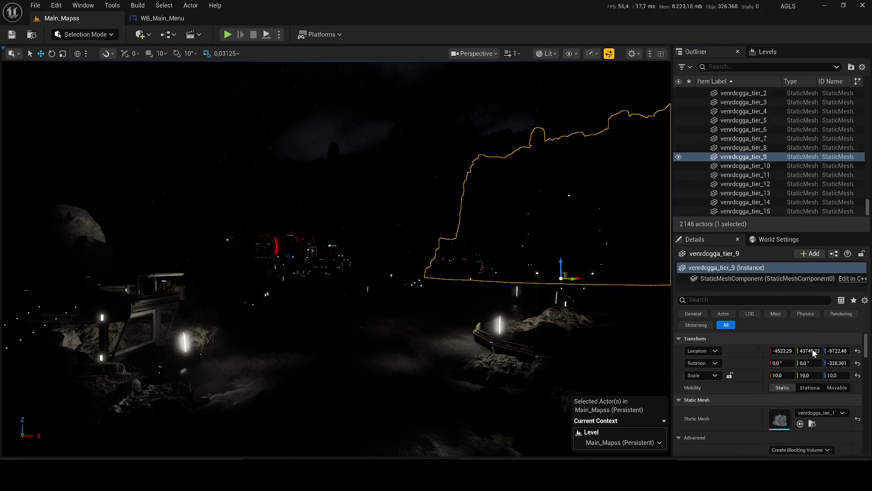
click(854, 202)
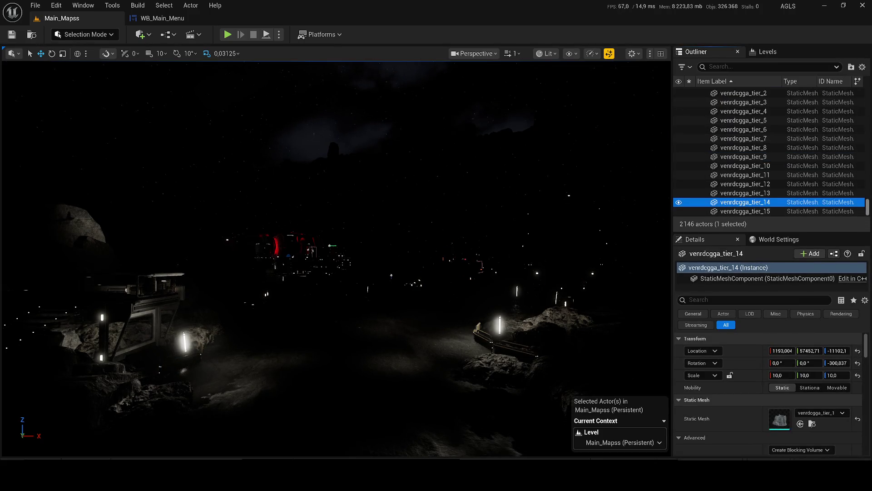
drag(868, 207, 868, 93)
click(733, 129)
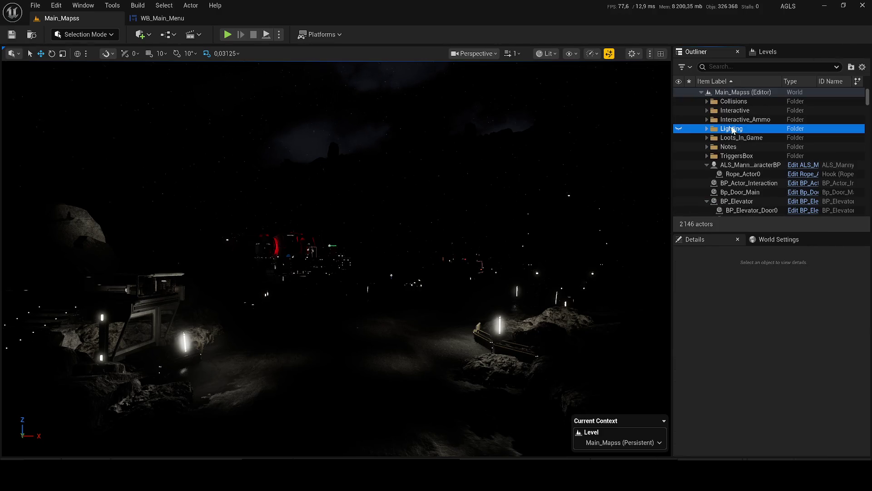
click(679, 129)
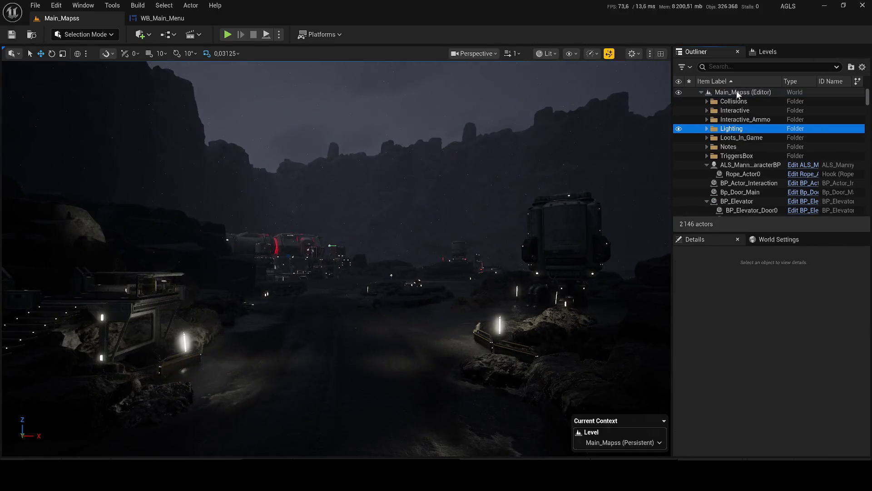
click(737, 92)
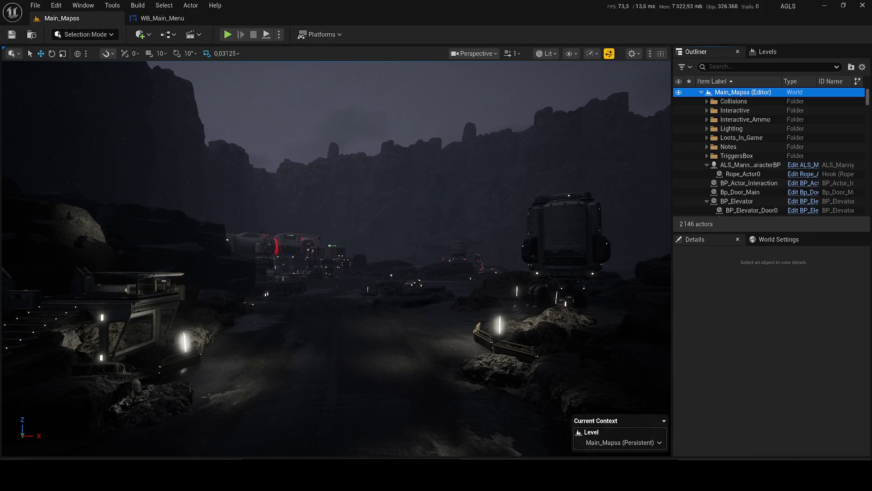
- Minimize the editor, then return to the WB_Main_Menu widget with its cyan menu buttons in the designer
click(824, 5)
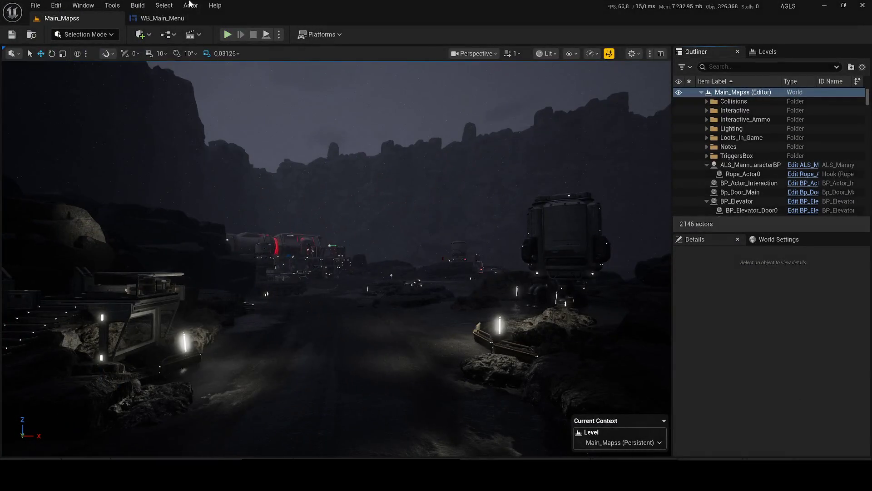
scroll(394, 197, down, 3)
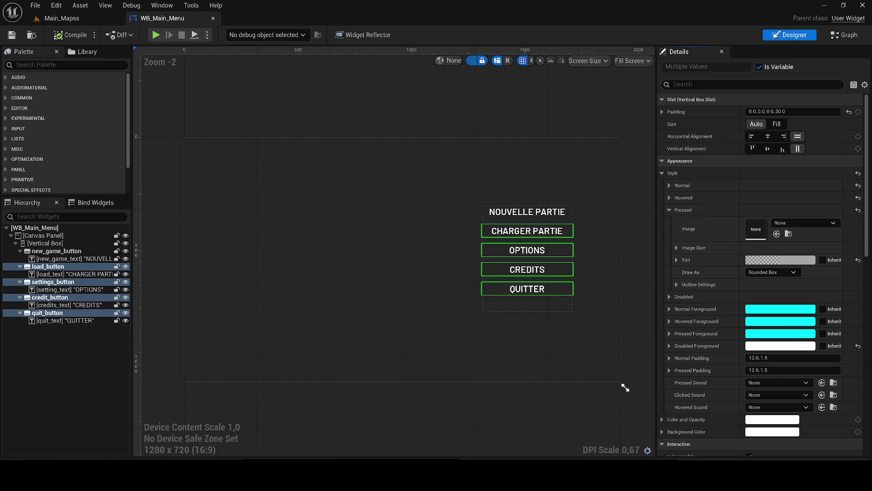
- Deselect the four menu buttons, switch back to the Main_Mapss level and show the Build menu
click(62, 384)
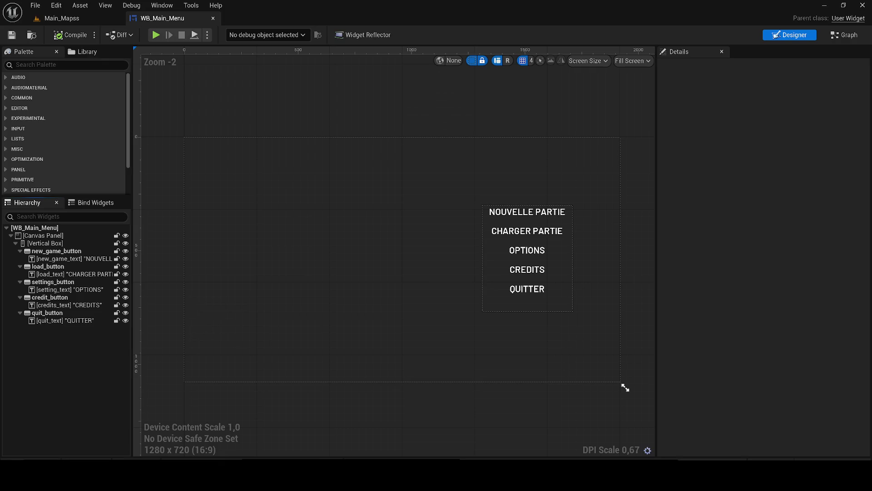
click(67, 19)
click(138, 5)
mouse_move(164, 5)
mouse_move(138, 5)
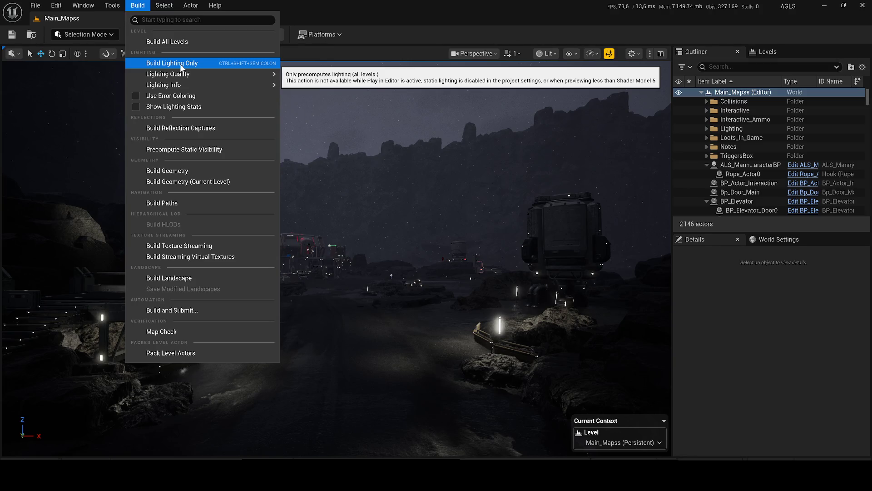
- Set the Build menu's Lighting Quality to High
mouse_move(165, 73)
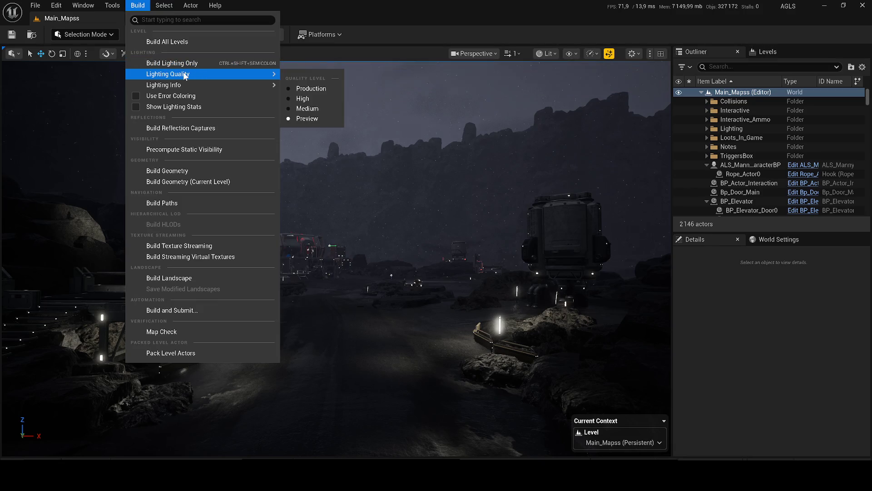
click(315, 101)
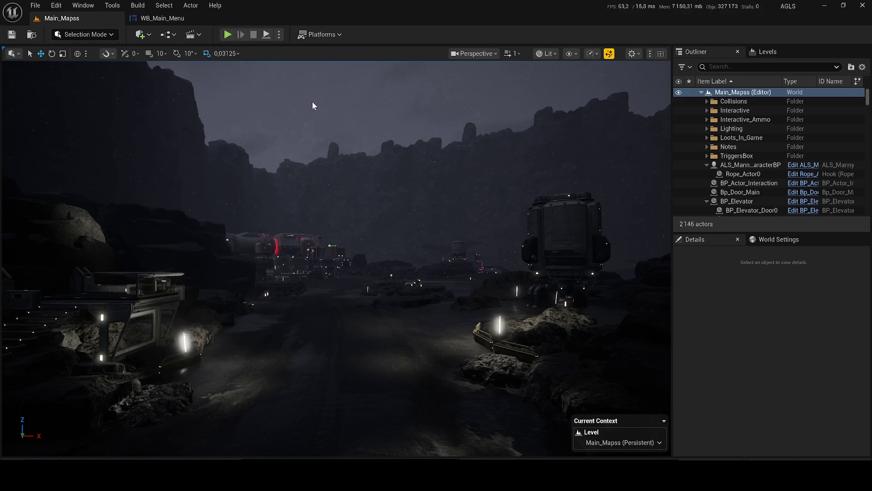
click(138, 5)
click(162, 5)
mouse_move(138, 5)
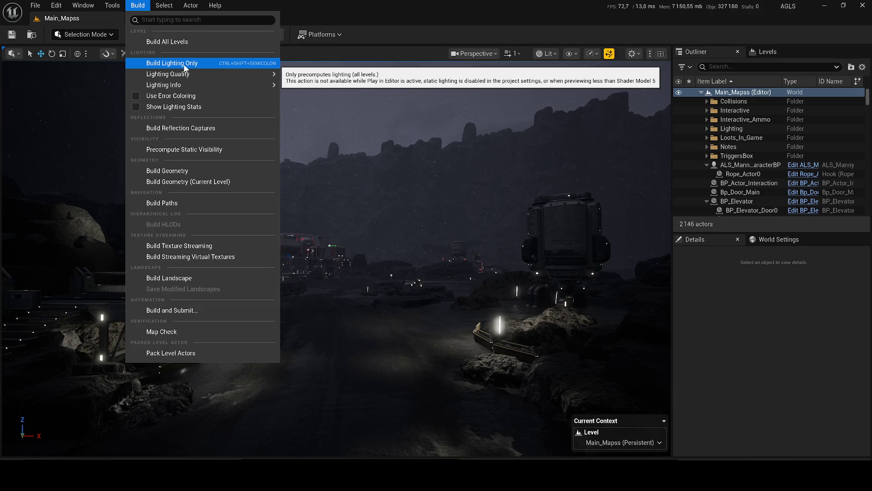
key(Escape)
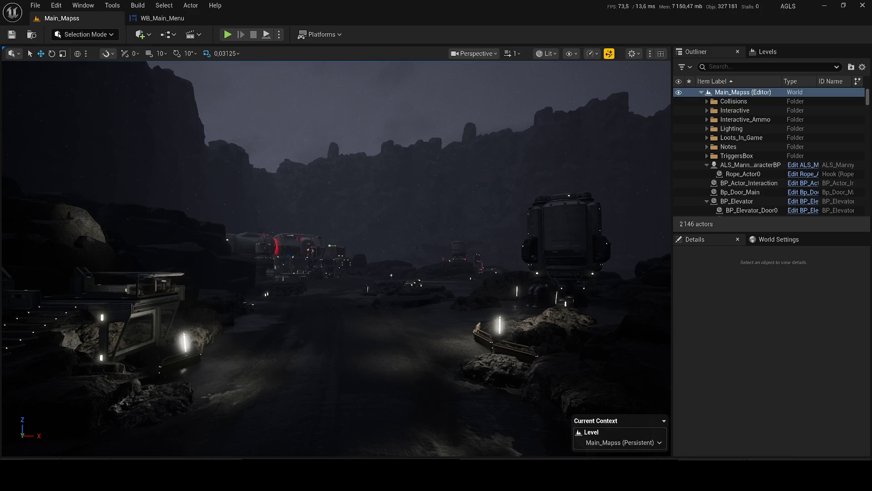
- Run Build Lighting Only and confirm the rebuild in the warning dialog
click(137, 5)
mouse_move(181, 74)
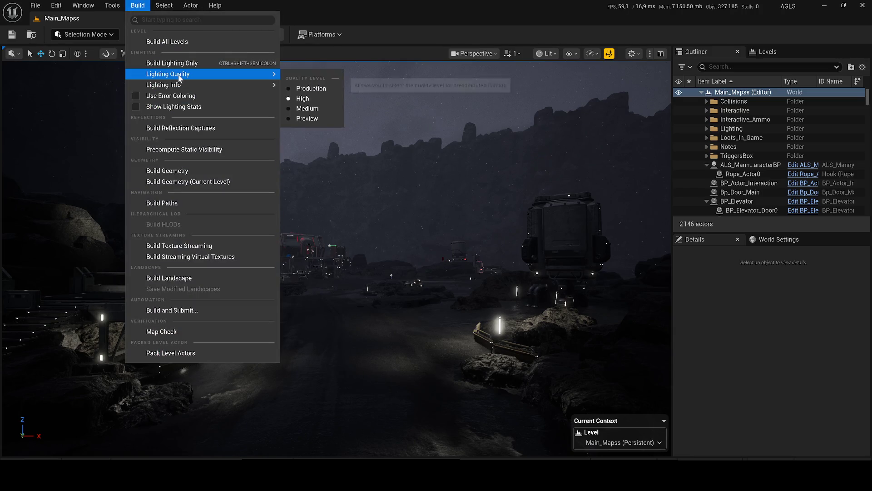
click(229, 62)
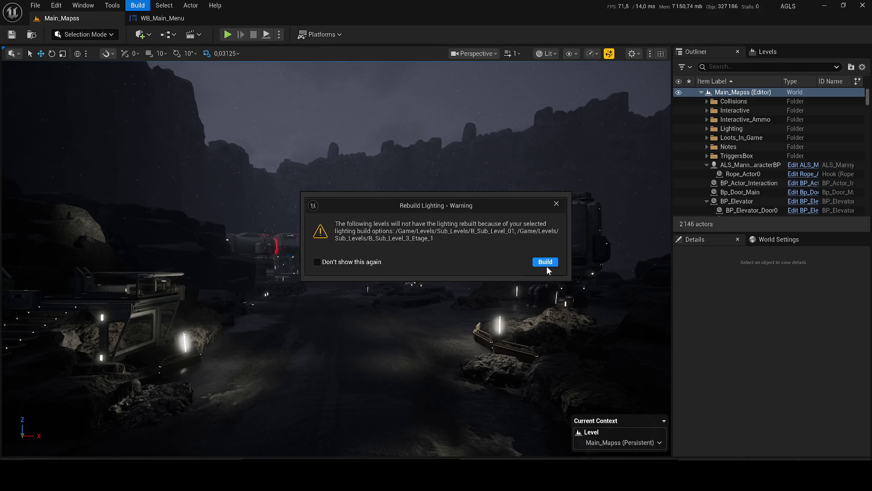
click(544, 263)
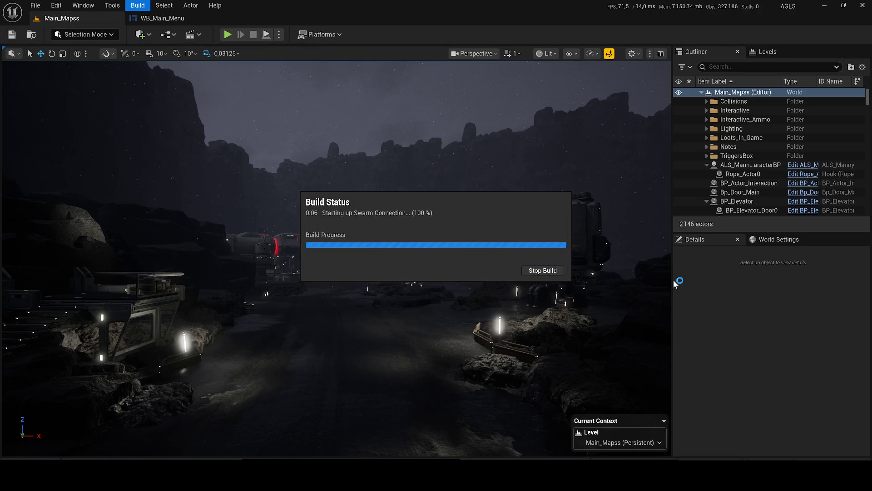
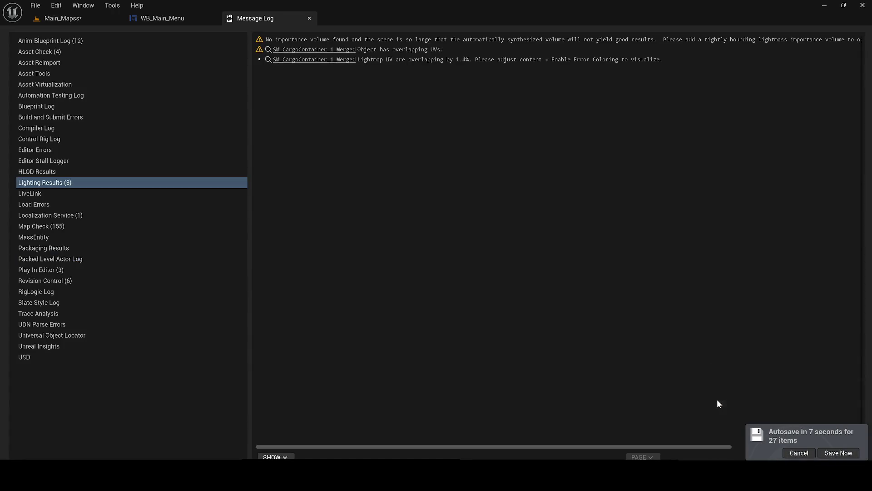
- Switch back to Main_Mapss and save the level plus all listed modified content
click(50, 19)
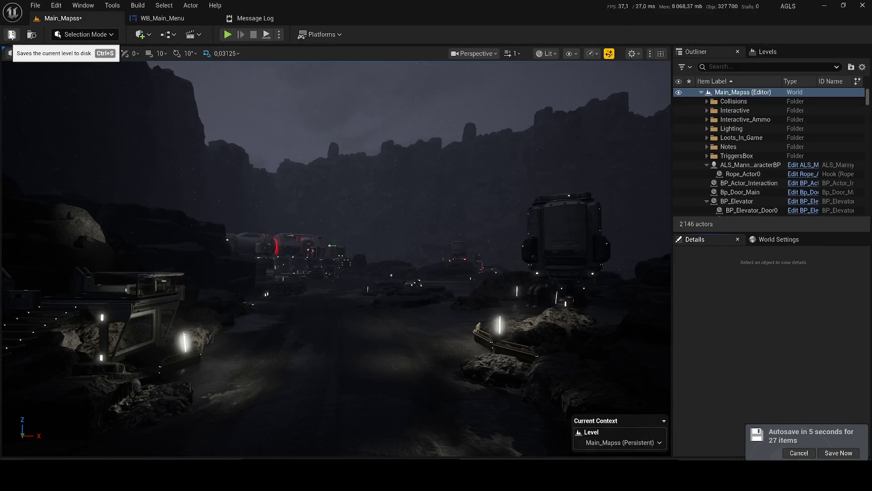
click(12, 35)
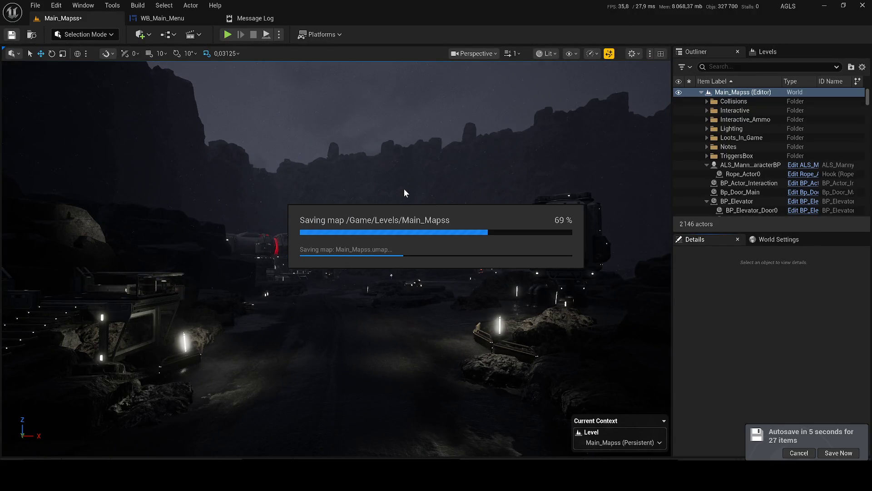
click(834, 450)
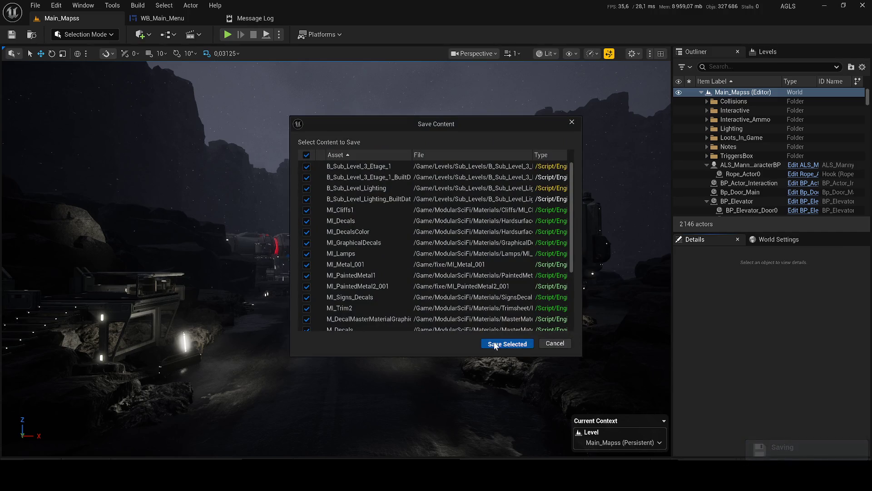
click(495, 345)
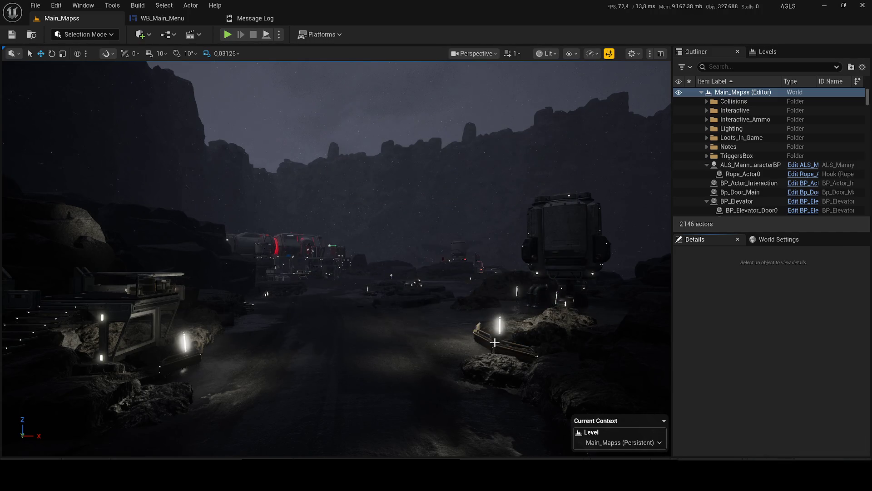
- Move the viewport camera toward the elevator and start Play In Editor with Alt+P
drag(308, 308, 332, 273)
mouse_move(234, 94)
mouse_down()
mouse_move(235, 68)
mouse_move(234, 93)
mouse_up()
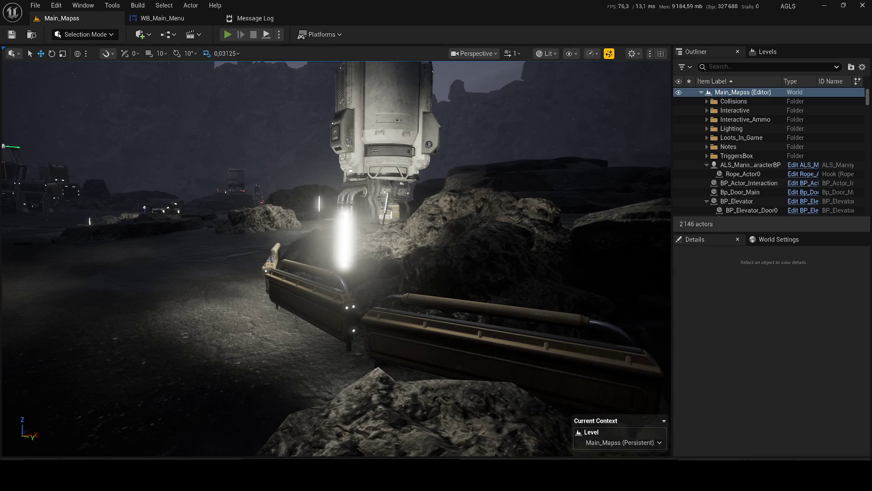
key(alt+p)
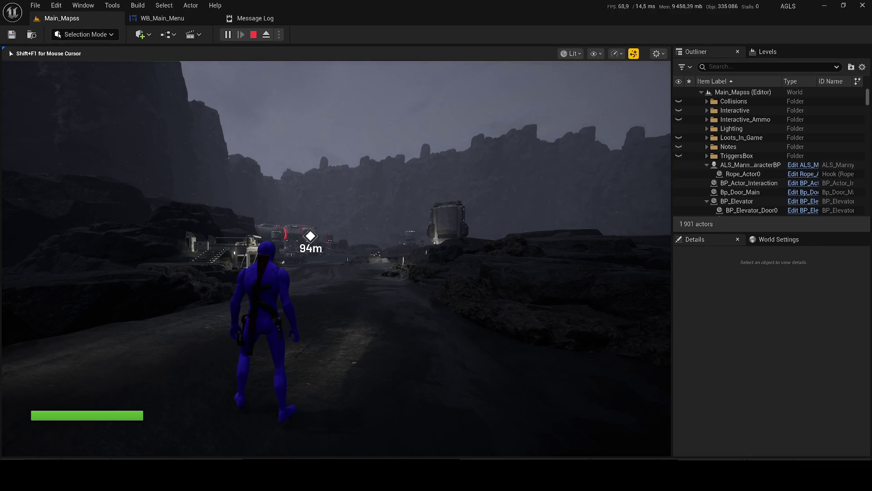
- Run the character up the path and along the pipe to the elevator tower, then exit with Esc
key(w)
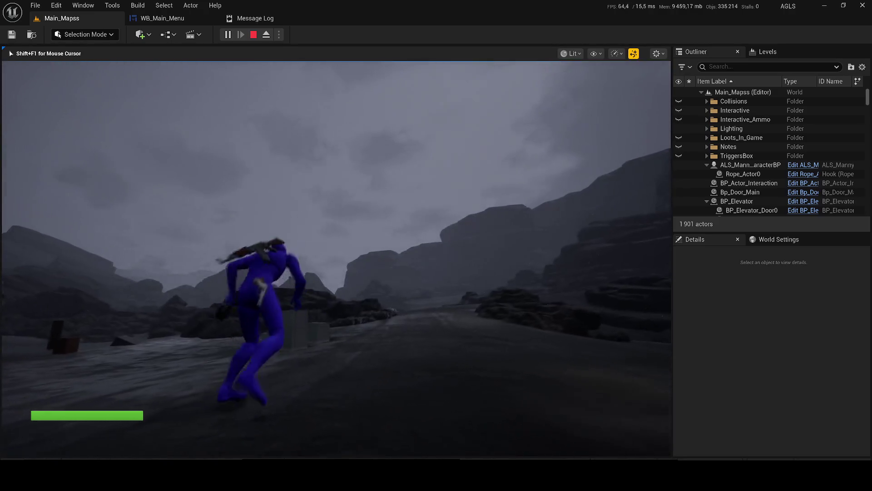
key(w)
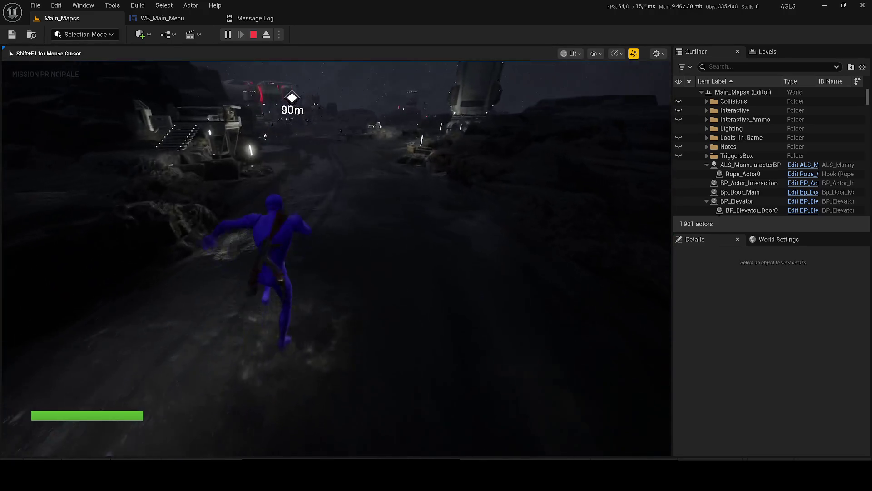
key(w)
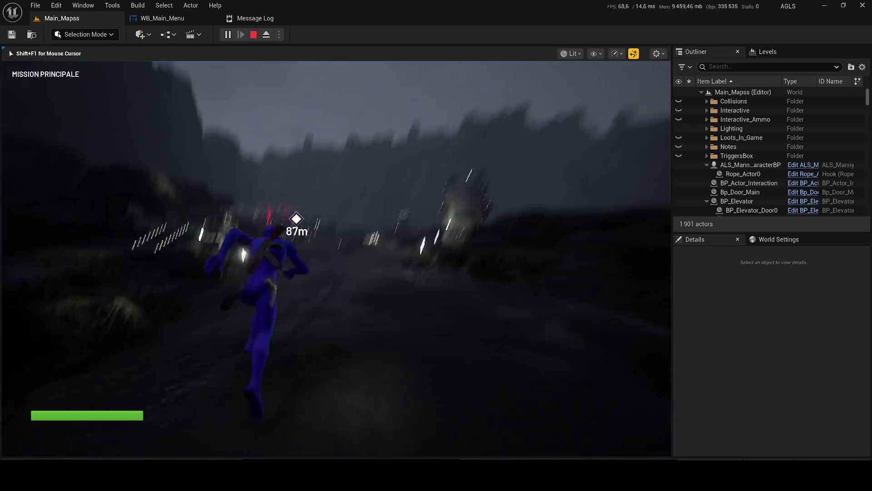
key(w)
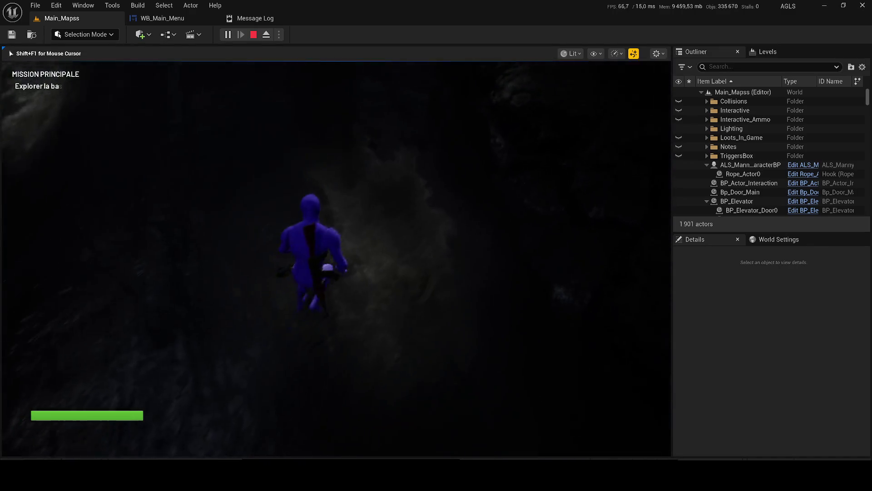
key(w)
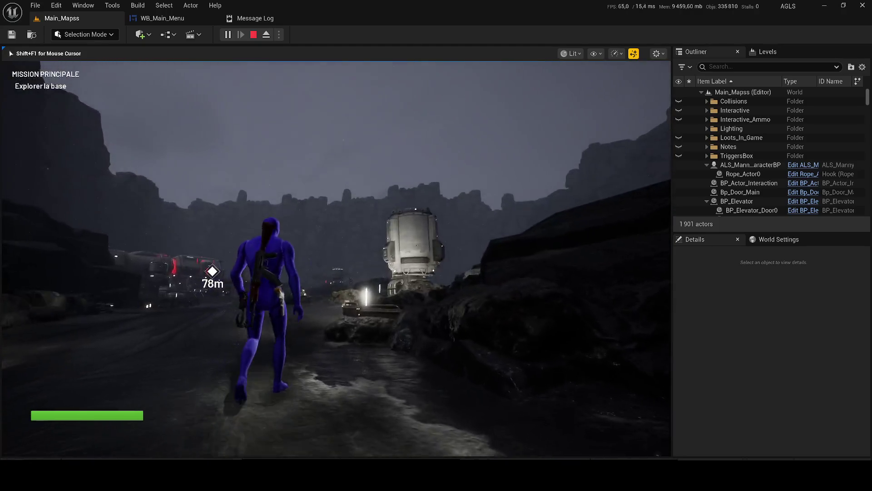
key(w)
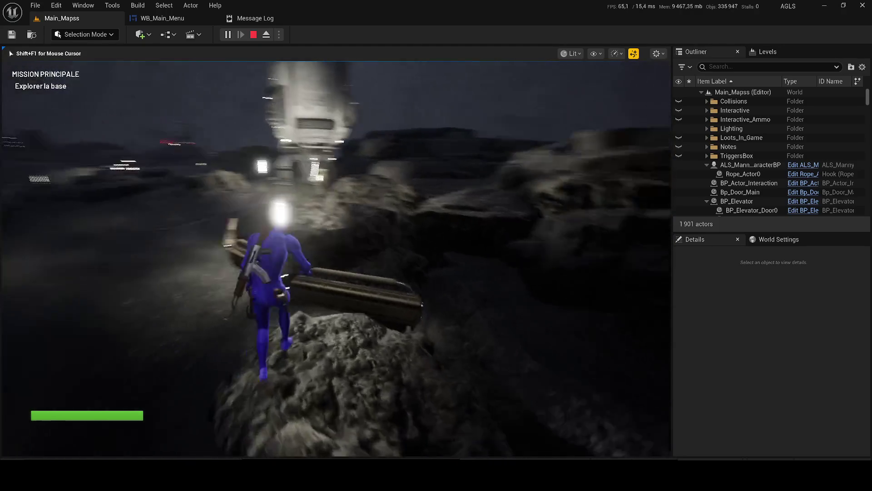
key(w)
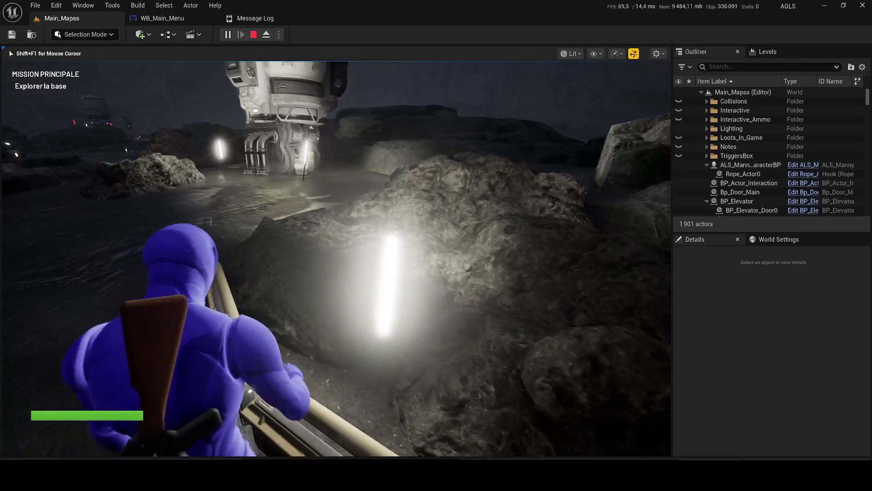
key(Escape)
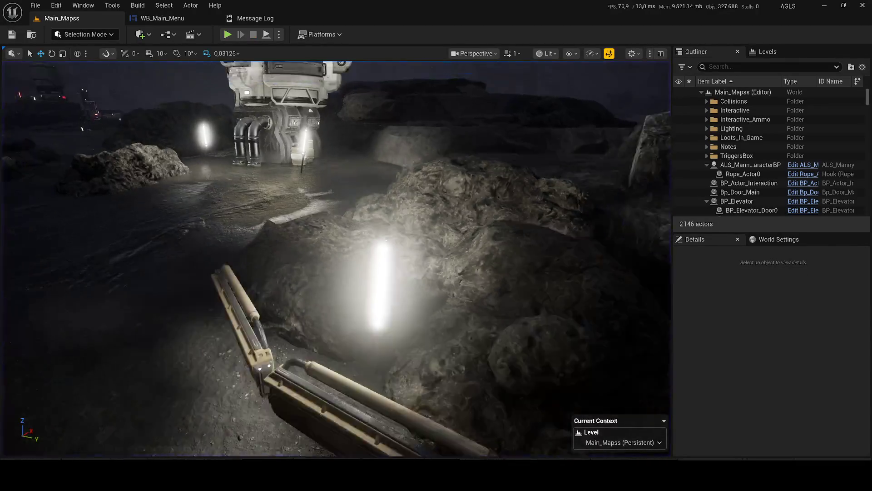
- Survey the canyon's sky and cliffs, briefly select rock SM_Rock_236, then open the Build menu
scroll(336, 259, up, 1)
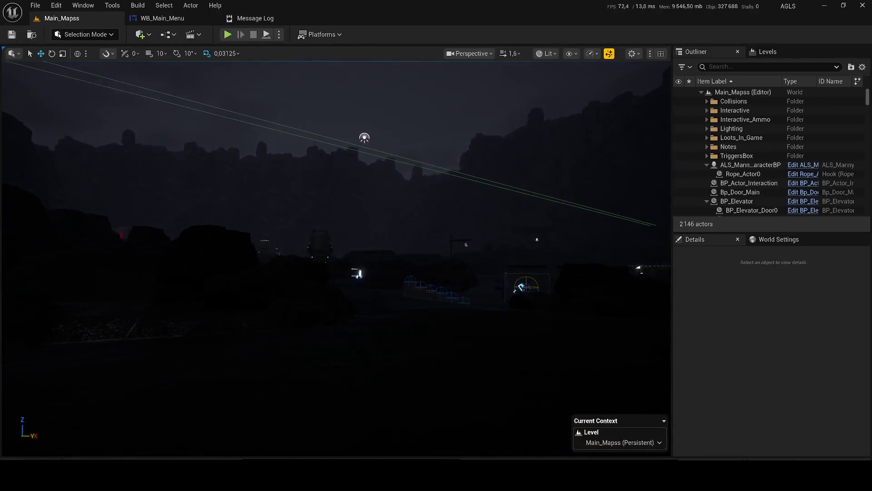
key(e)
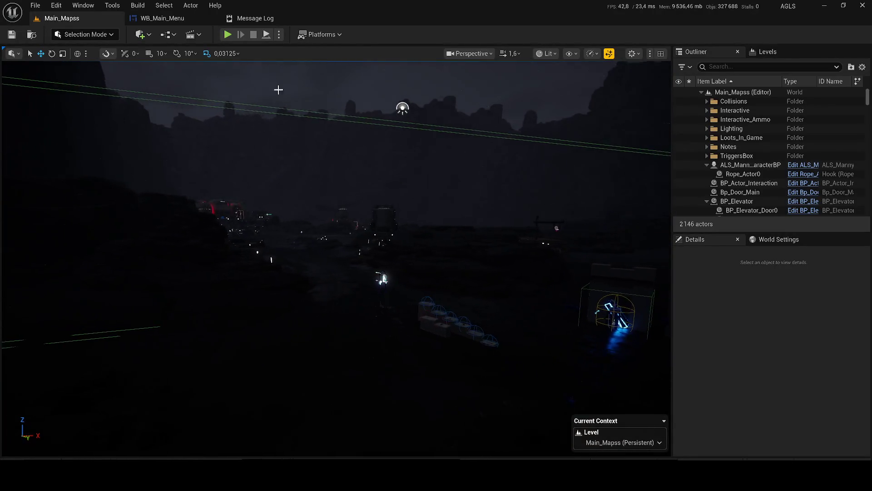
scroll(324, 105, up, 2)
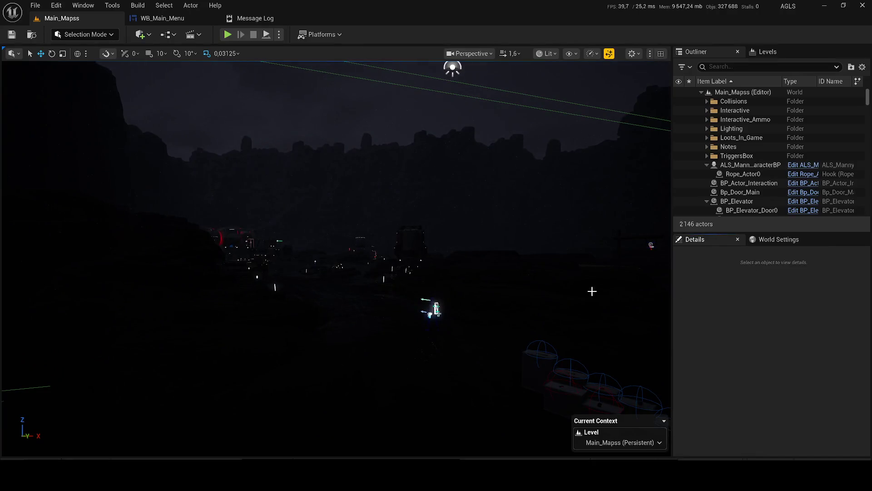
click(565, 287)
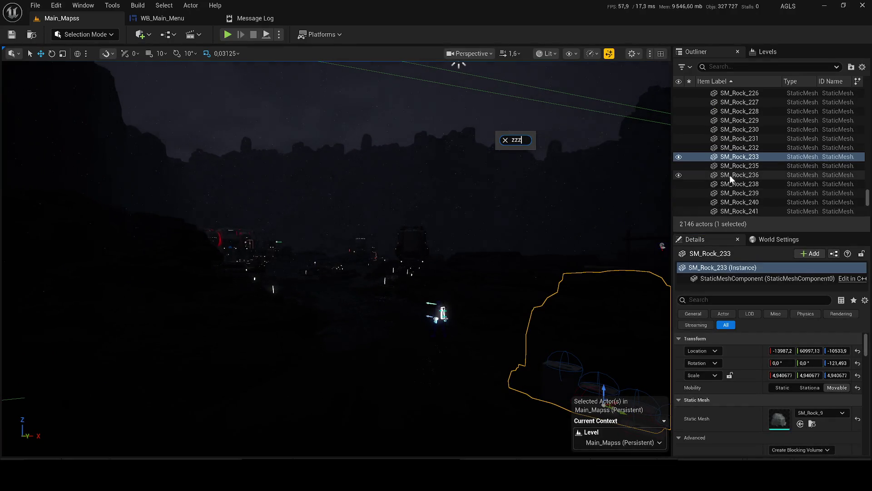
key(Escape)
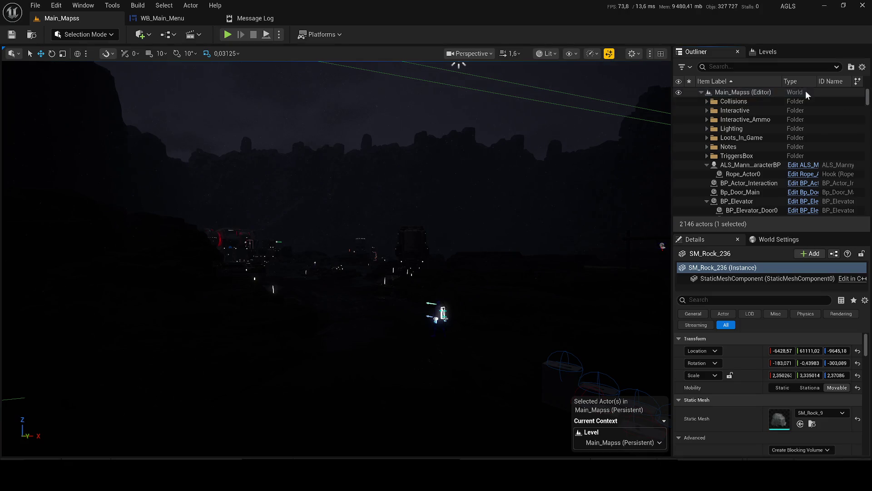
scroll(336, 259, up, 8)
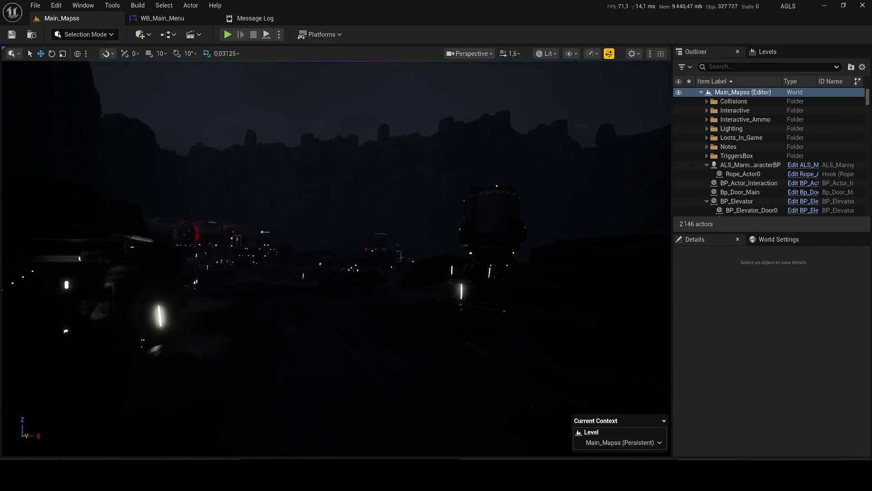
scroll(336, 258, down, 10)
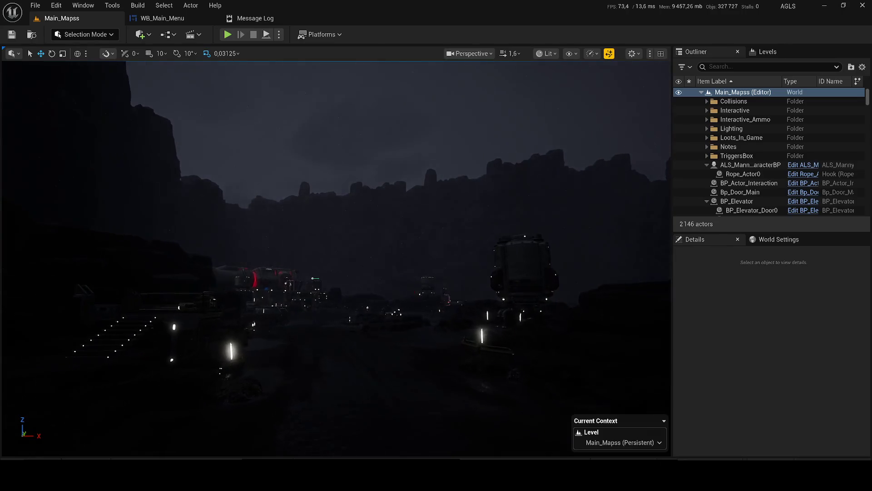
click(138, 5)
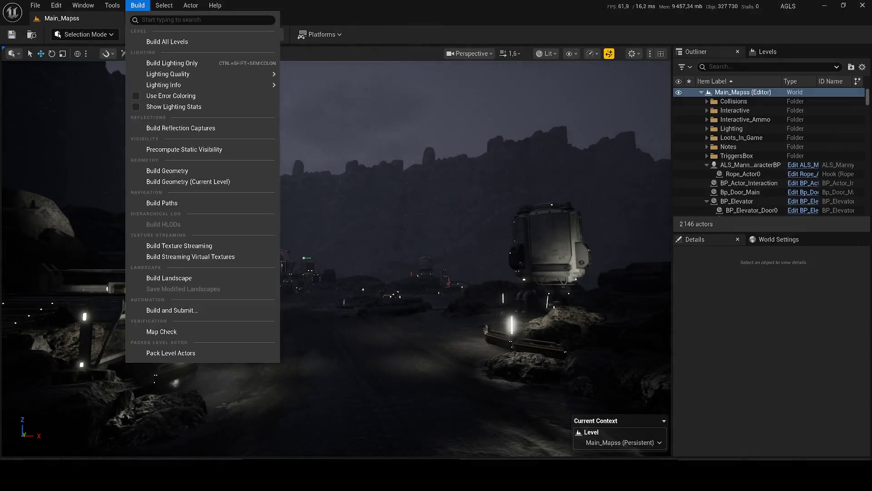
- Run Build Lighting Only, confirm the rebuild warning, and go back to the Main_Mapss tab
click(233, 62)
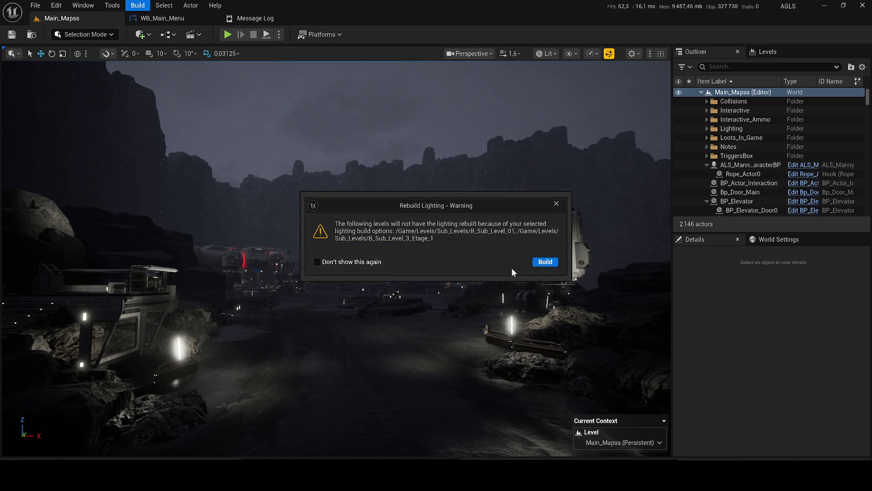
click(541, 263)
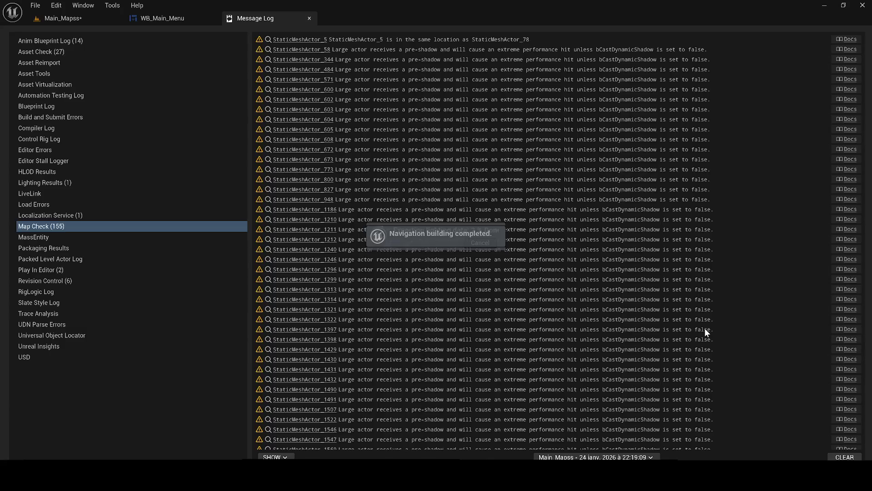
click(75, 19)
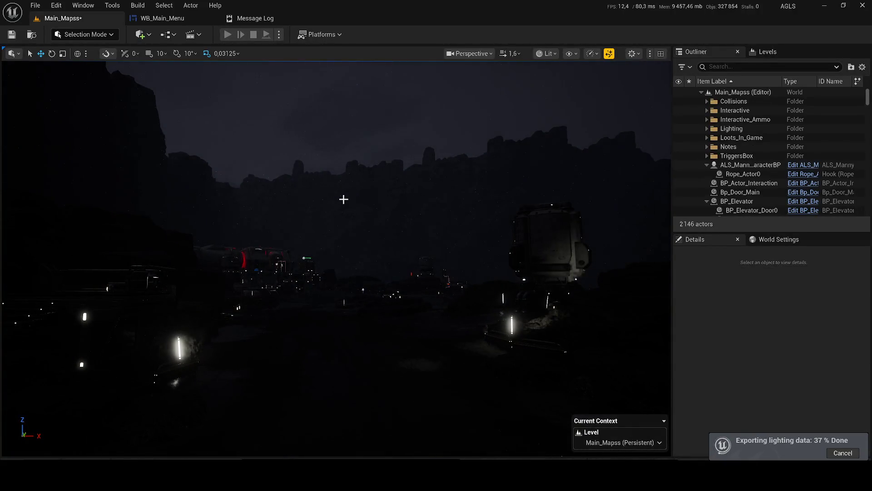